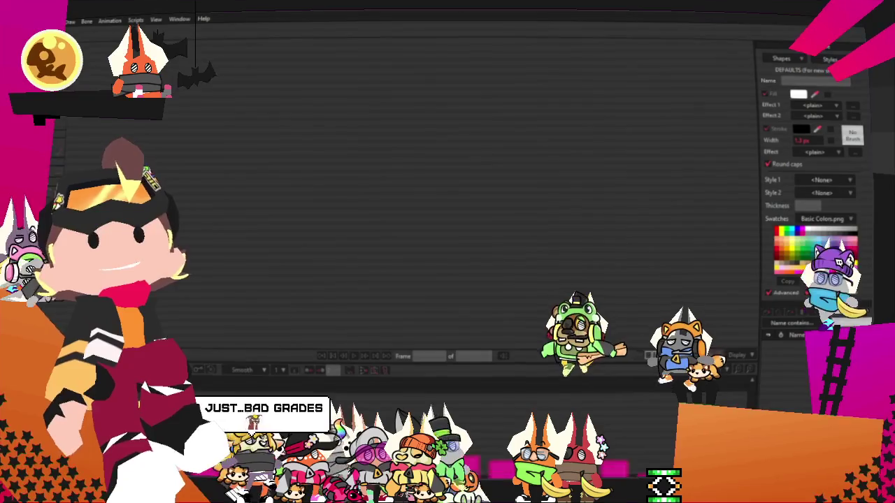
Open the reference drop window, park it narrowly in the upper right and drop in the references
drag(504, 205, 580, 63)
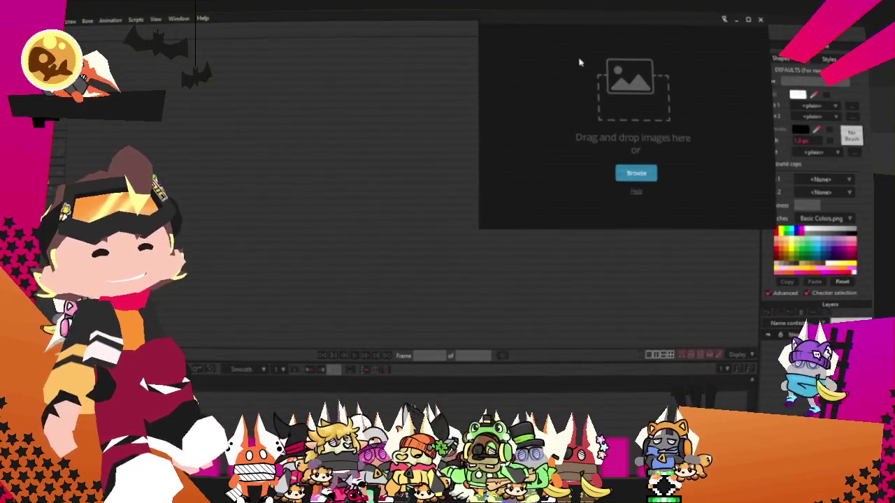
drag(480, 227, 599, 221)
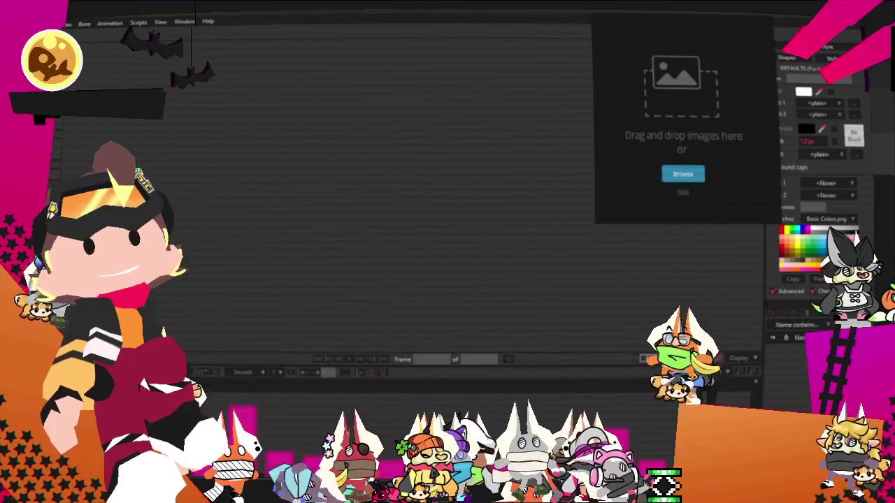
drag(778, 80, 689, 100)
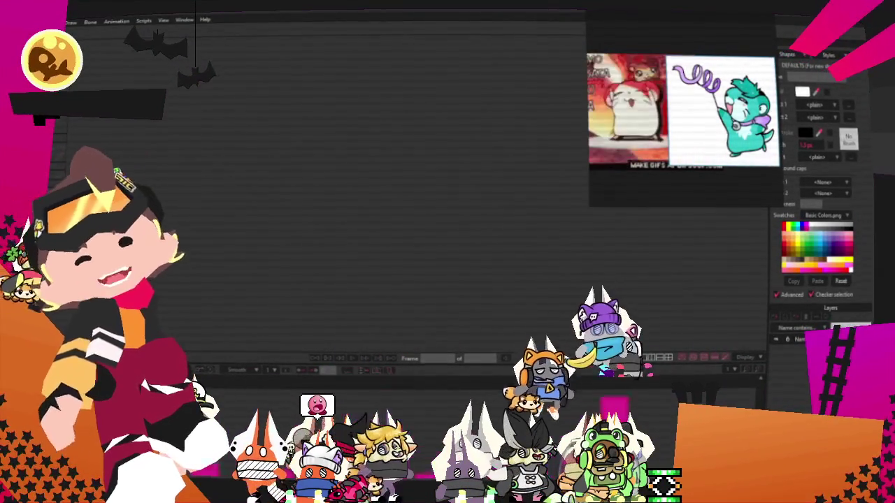
Open Moho's File menu to begin a new document
key(alt+f)
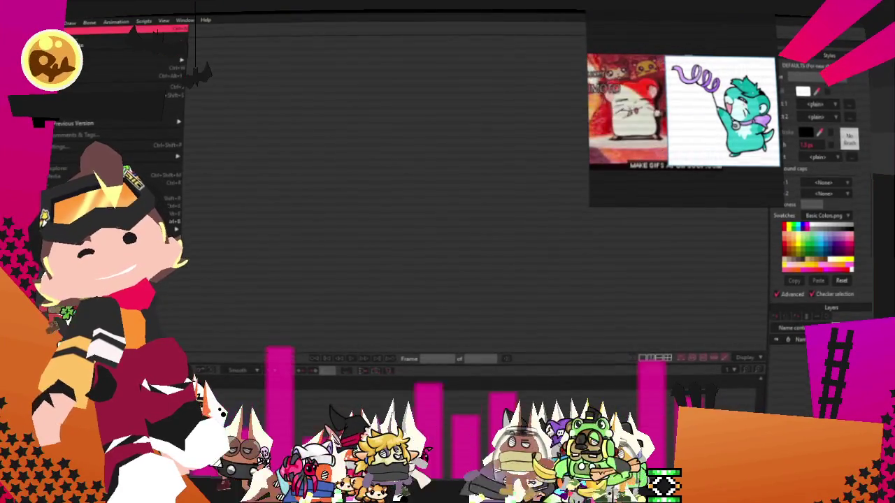
Create a new blank Moho document
key(Return)
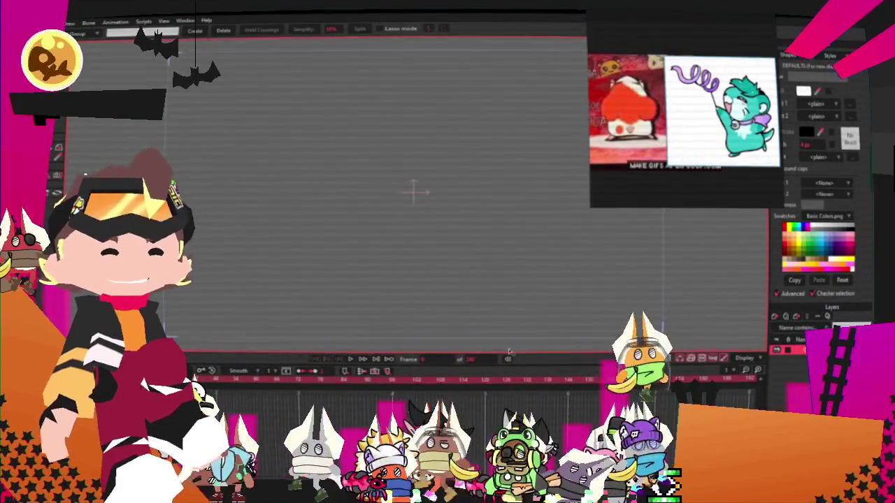
click(481, 358)
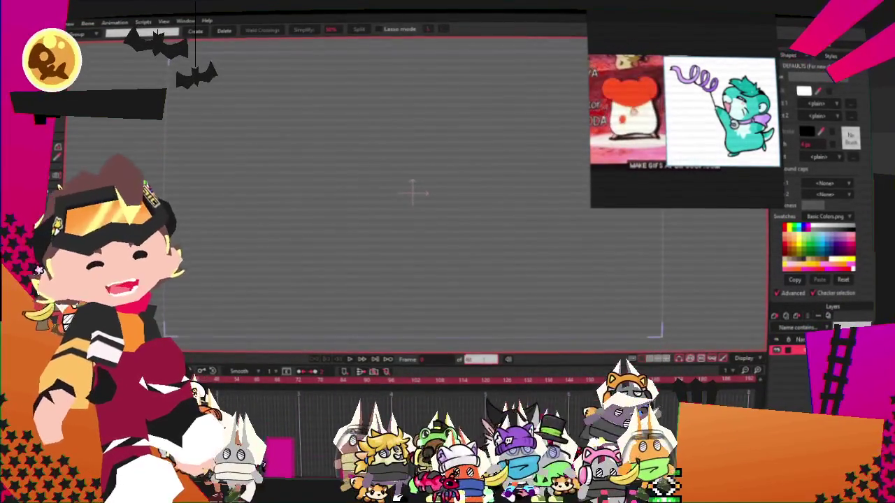
scroll(487, 215, down, 2)
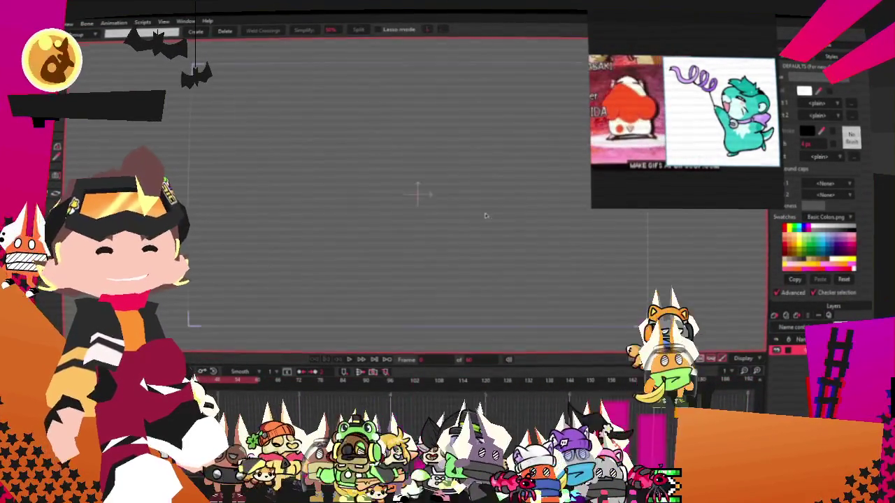
Set the project canvas to 1000 × 1000 px with proportions unconstrained
click(68, 23)
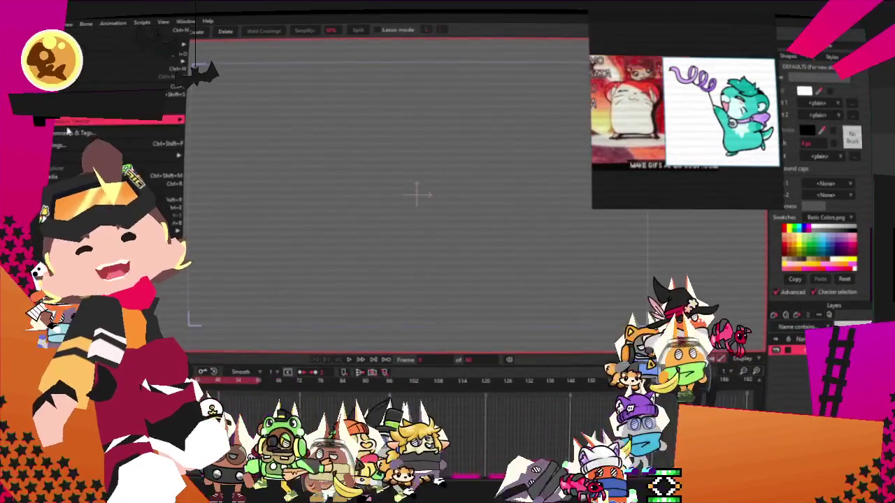
click(112, 142)
click(187, 137)
double_click(229, 151)
text(1000)
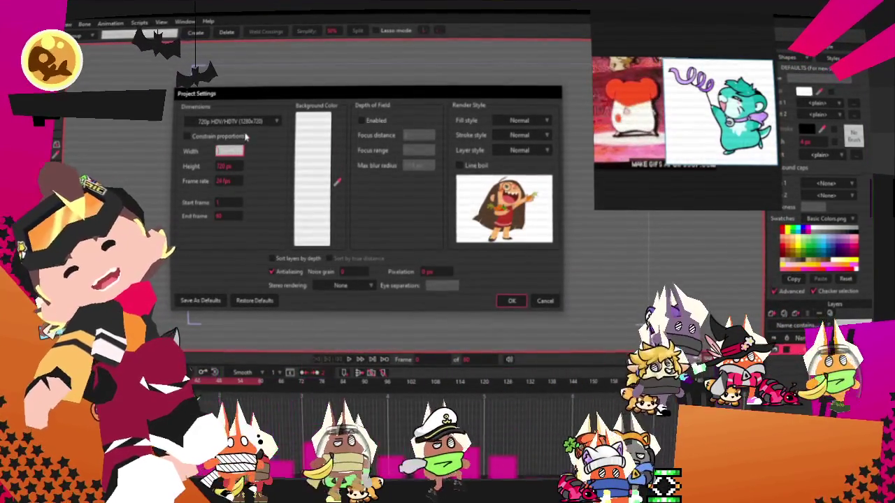
key(Tab)
text(1000)
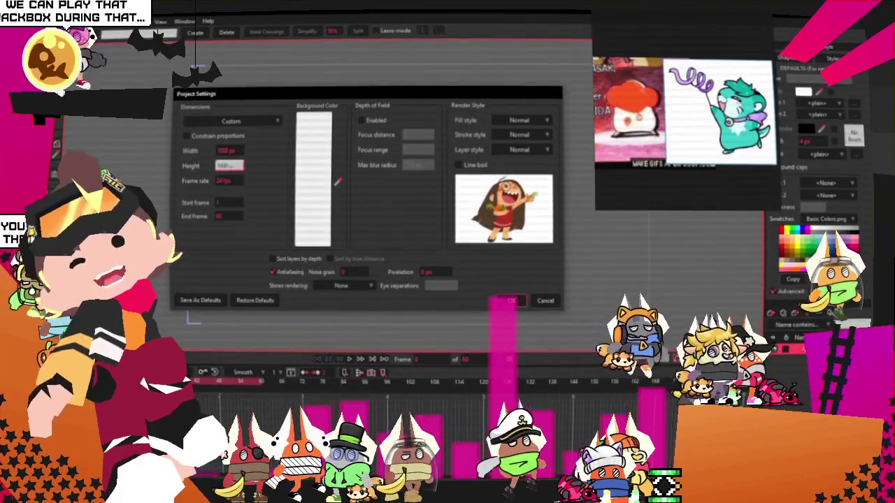
click(514, 301)
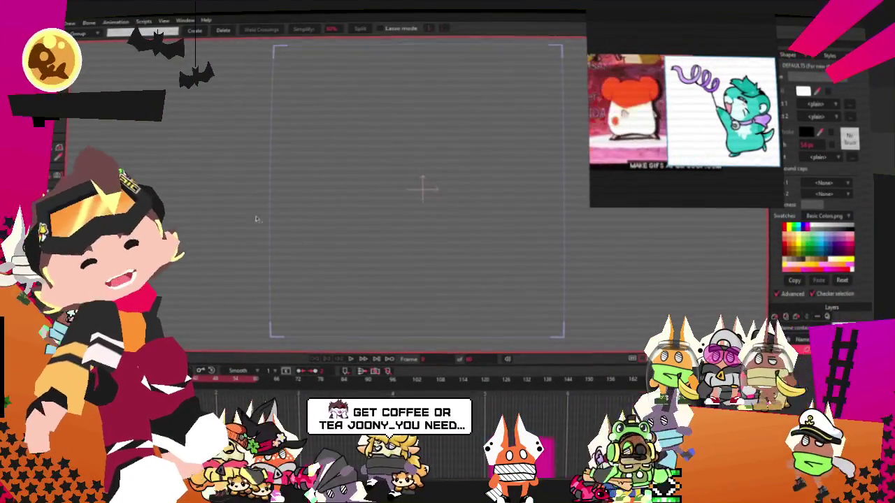
With the shape tool, draw and undo a trial triangle, then draw a circle near the top centre
key(r)
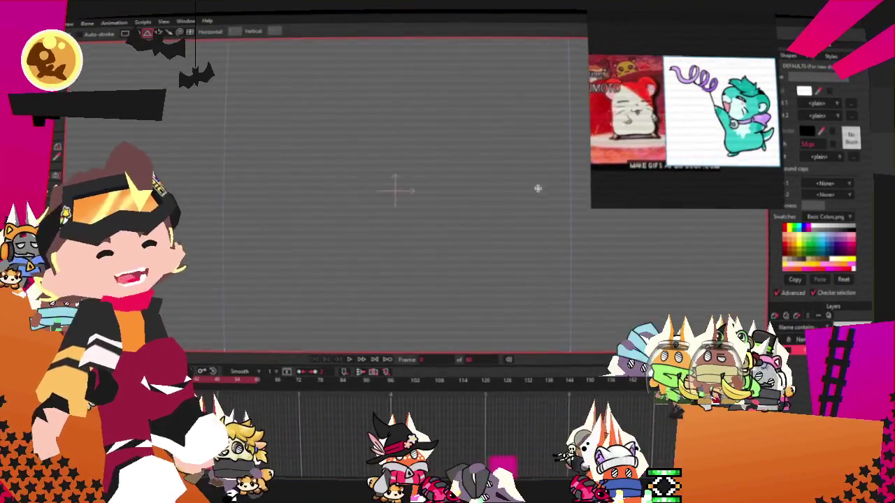
mouse_move(319, 88)
mouse_down()
mouse_move(431, 214)
mouse_move(457, 199)
mouse_up()
key(ctrl+z)
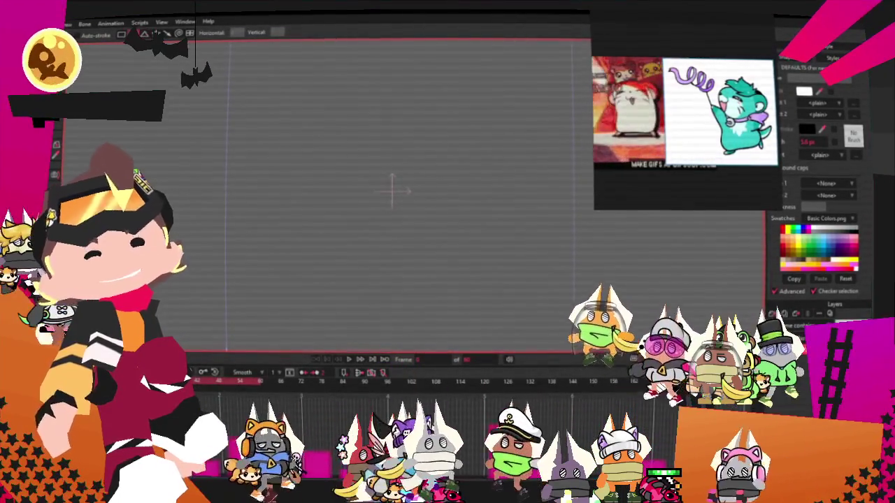
drag(329, 89, 471, 202)
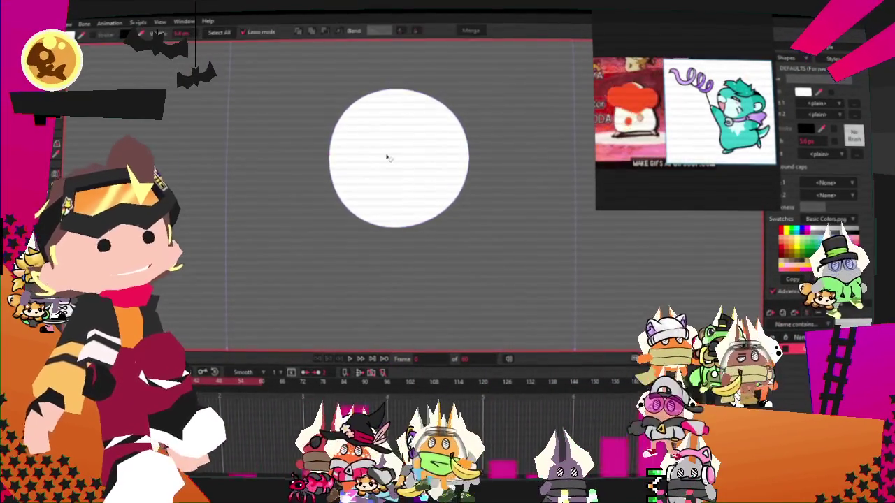
Select the teal circle and give it a black outline
key(q)
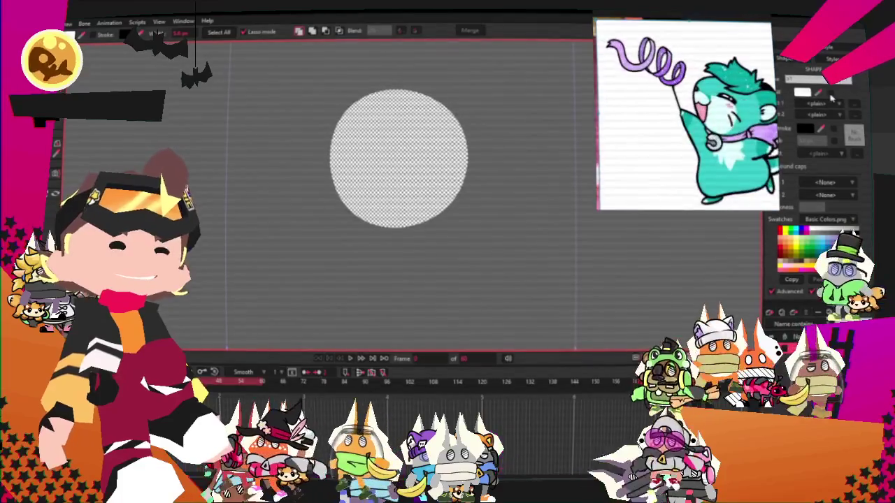
scroll(502, 164, down, 2)
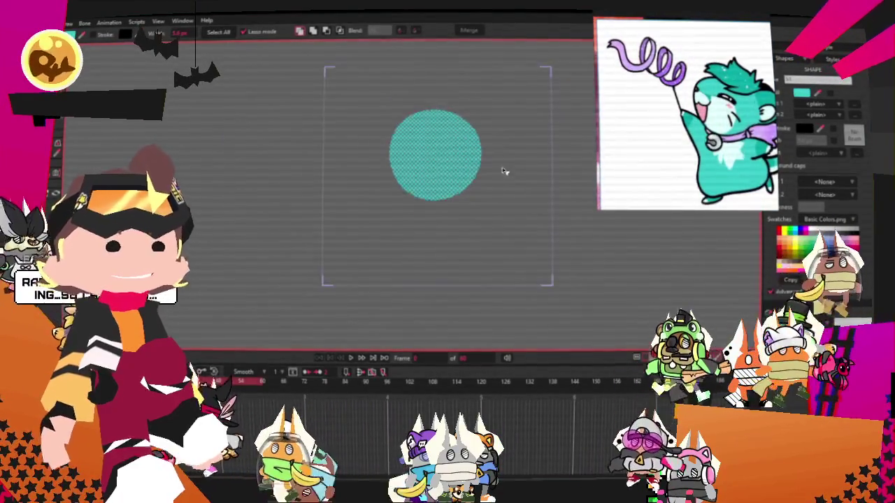
scroll(502, 173, up, 1)
scroll(303, 149, up, 1)
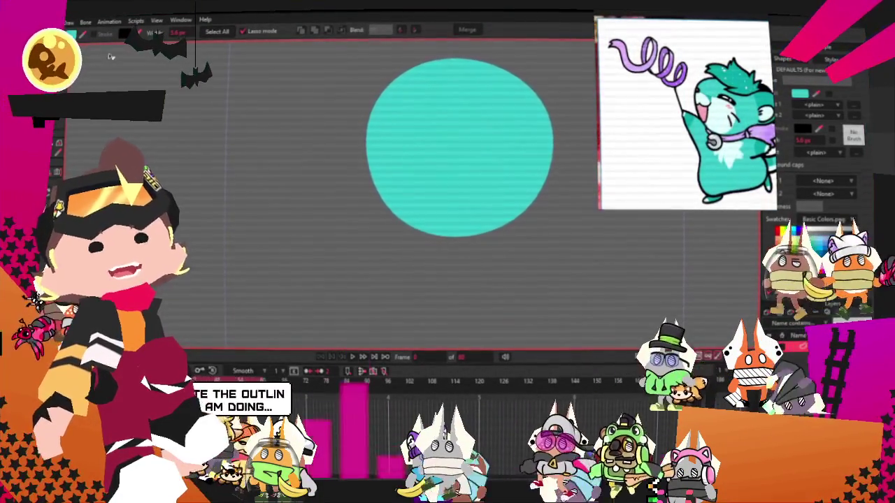
click(371, 128)
click(623, 137)
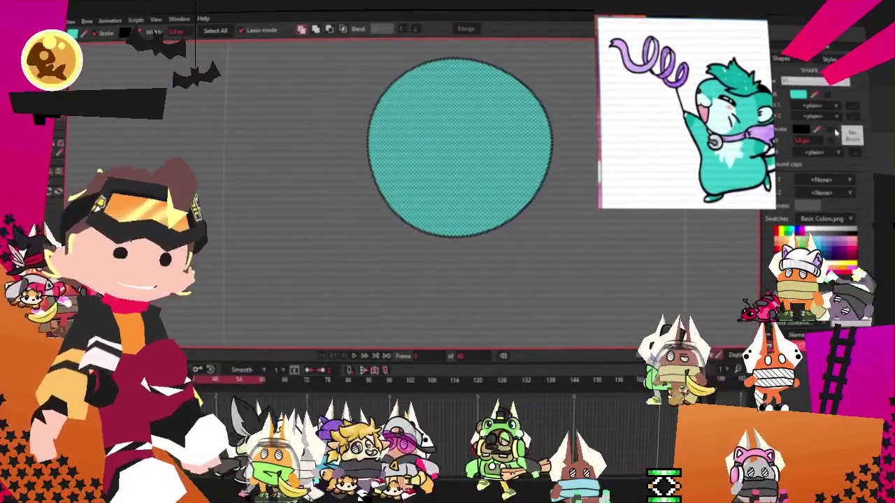
click(546, 233)
scroll(546, 233, down, 3)
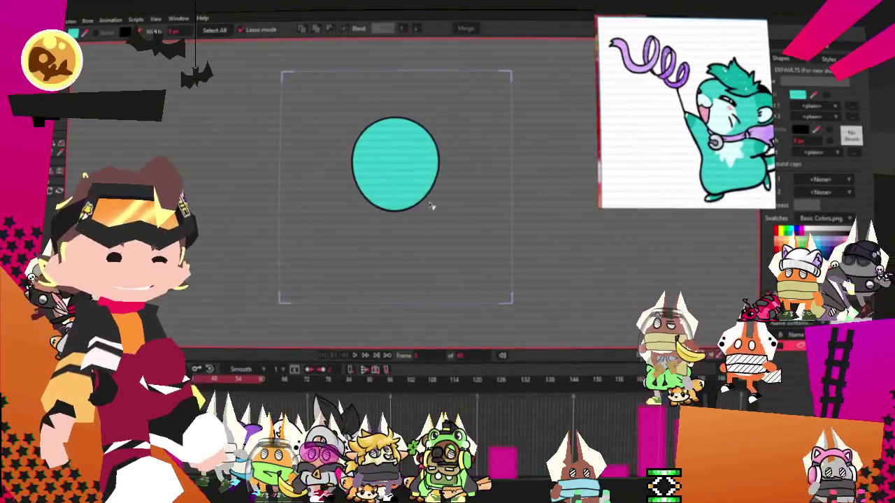
scroll(424, 200, up, 2)
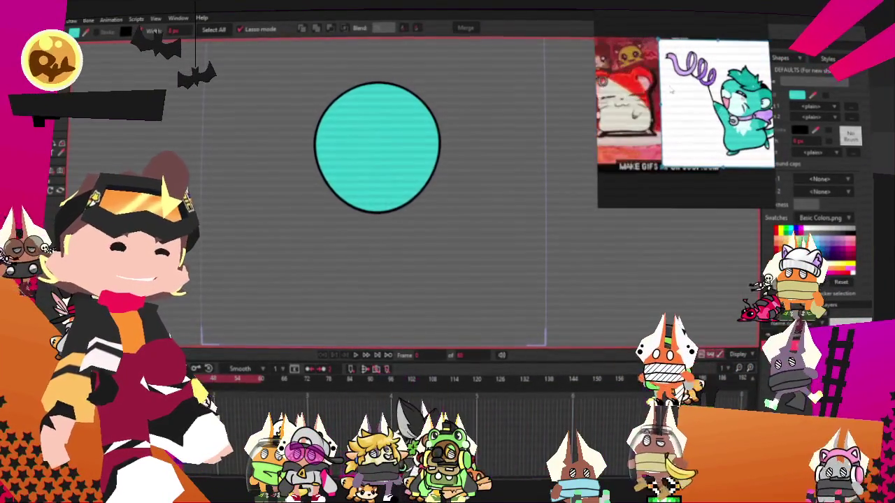
Duplicate the teal circle and move the copy below the original
key(t)
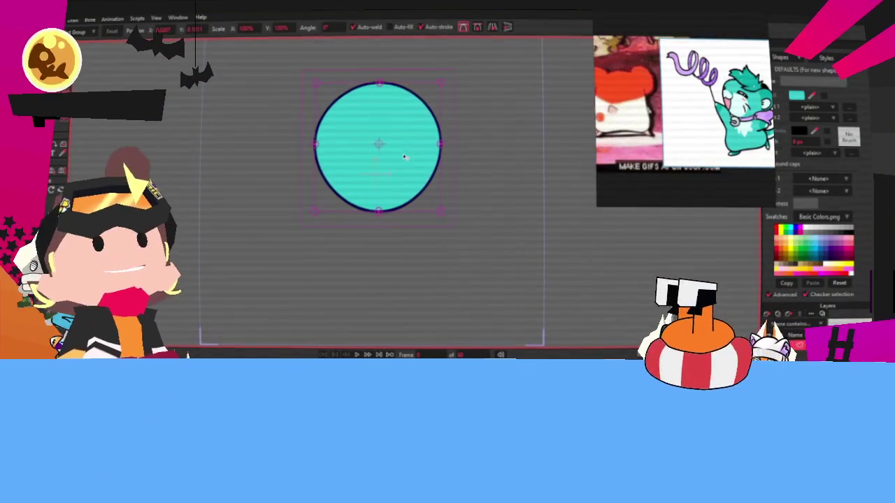
key(ctrl+c)
key(ctrl+v)
drag(403, 156, 403, 255)
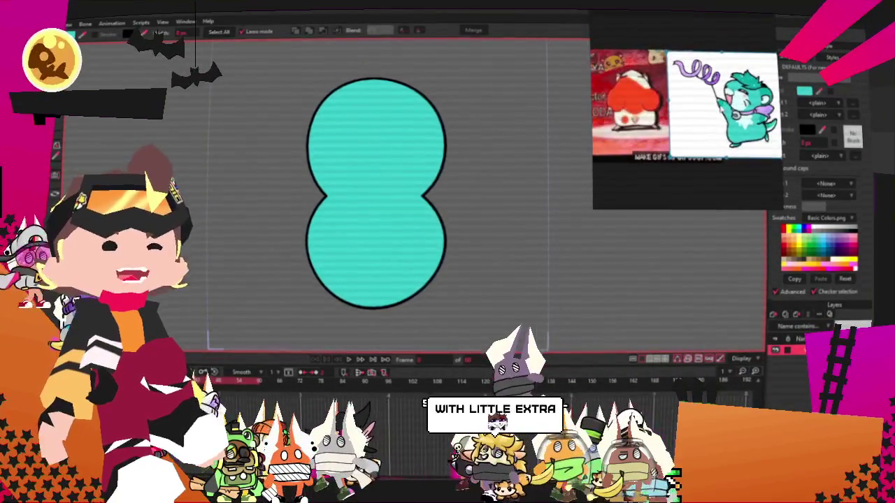
Zoom the view in on the teal peanut-shaped body
scroll(378, 266, up, 1)
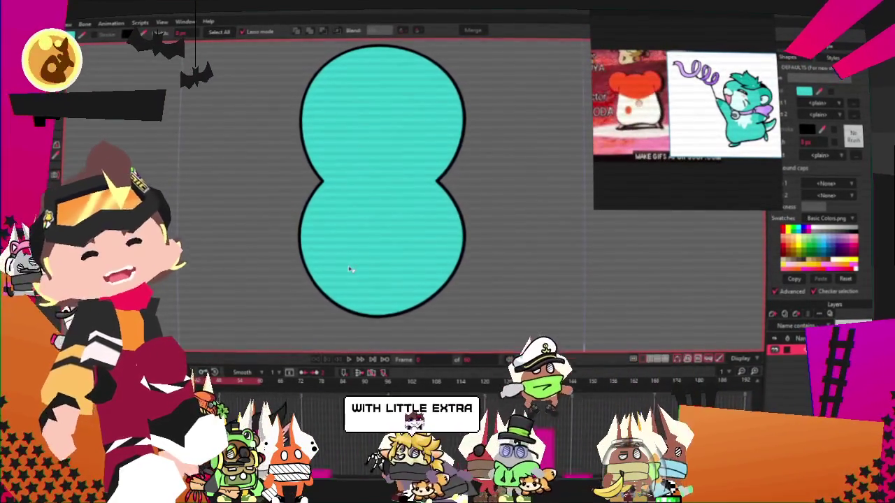
Try sharpening the lower body's bottom corners, then undo the change
key(o)
drag(332, 157, 424, 203)
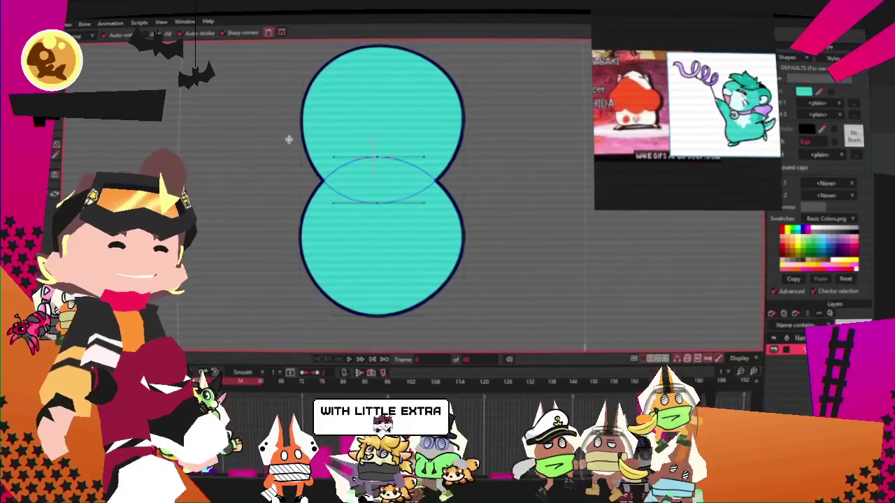
scroll(355, 295, up, 1)
scroll(312, 268, up, 1)
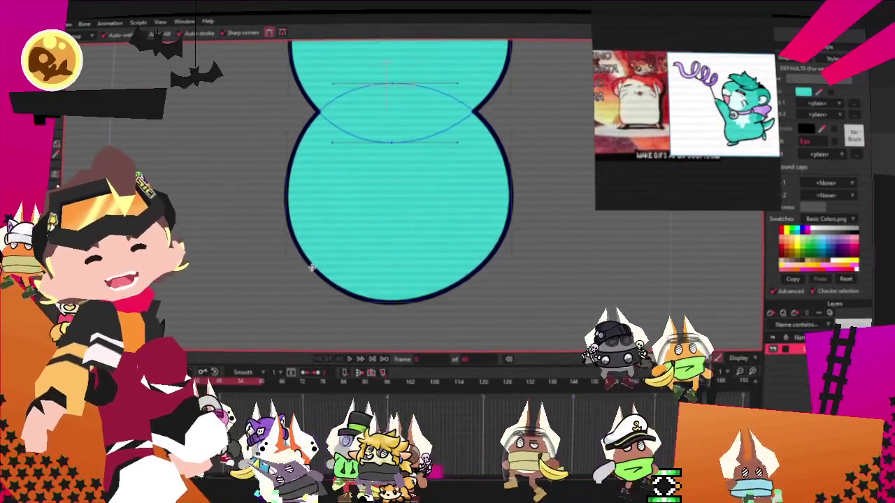
drag(311, 268, 308, 289)
drag(479, 257, 491, 293)
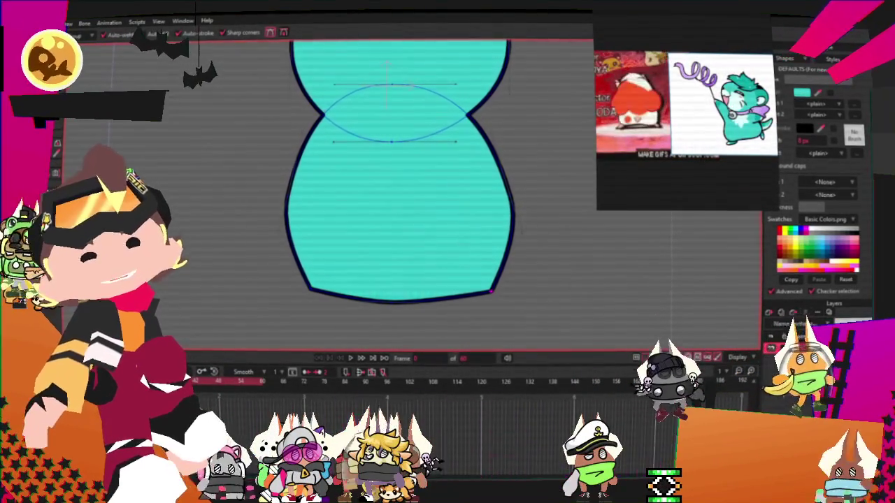
key(ctrl+z)
key(ctrl+z)
Raise the body's bottom edge slightly and stretch the lower body downward
key(t)
drag(409, 316, 401, 296)
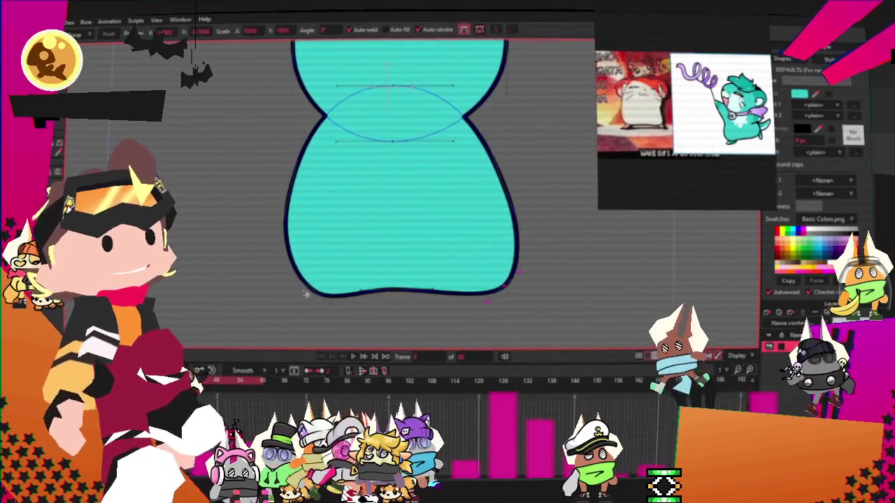
scroll(392, 231, down, 5)
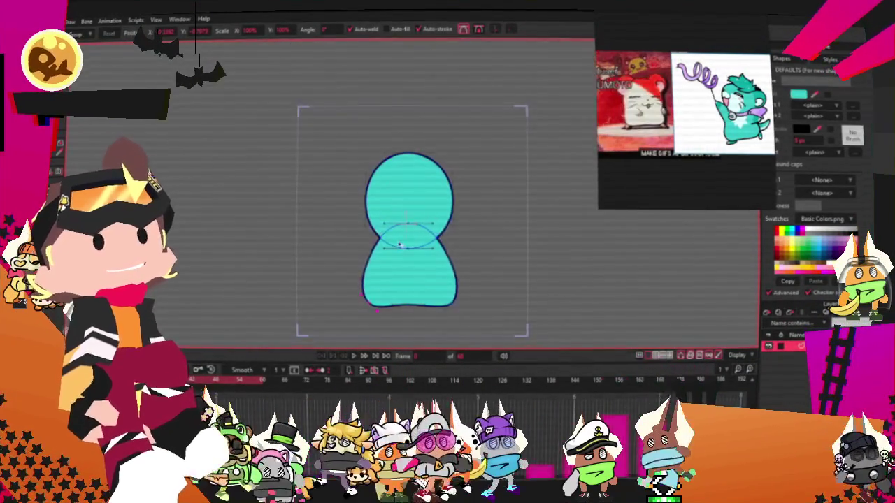
scroll(393, 231, up, 3)
scroll(393, 231, up, 2)
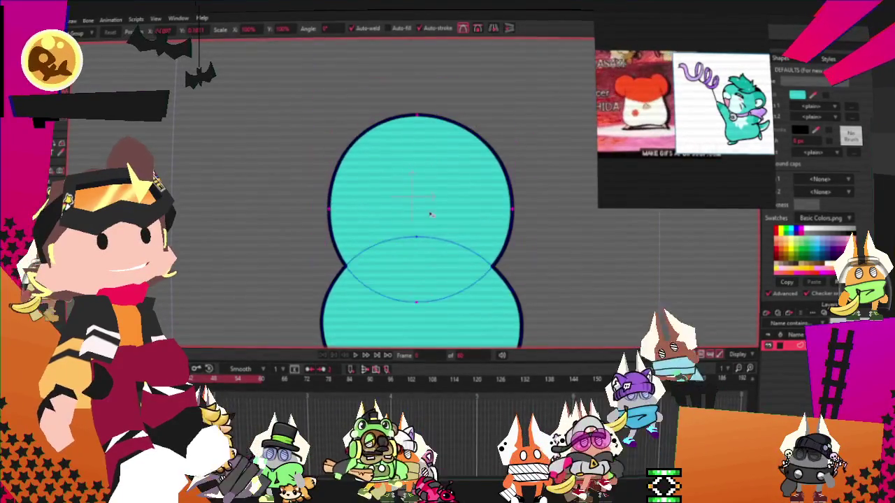
scroll(420, 208, down, 3)
scroll(431, 207, up, 1)
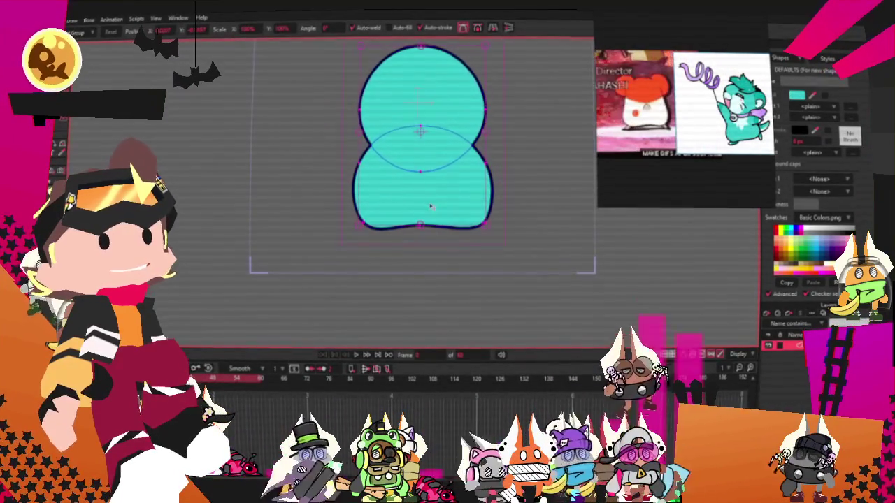
drag(421, 225, 424, 256)
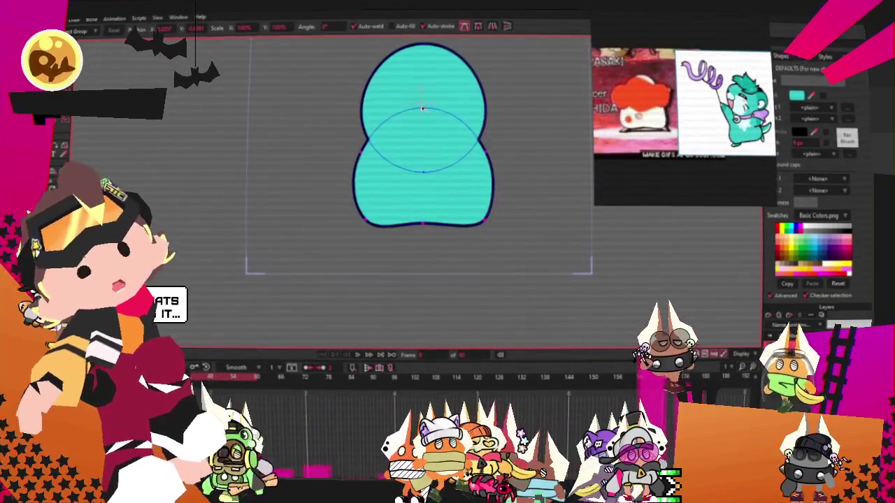
click(441, 165)
scroll(441, 166, up, 2)
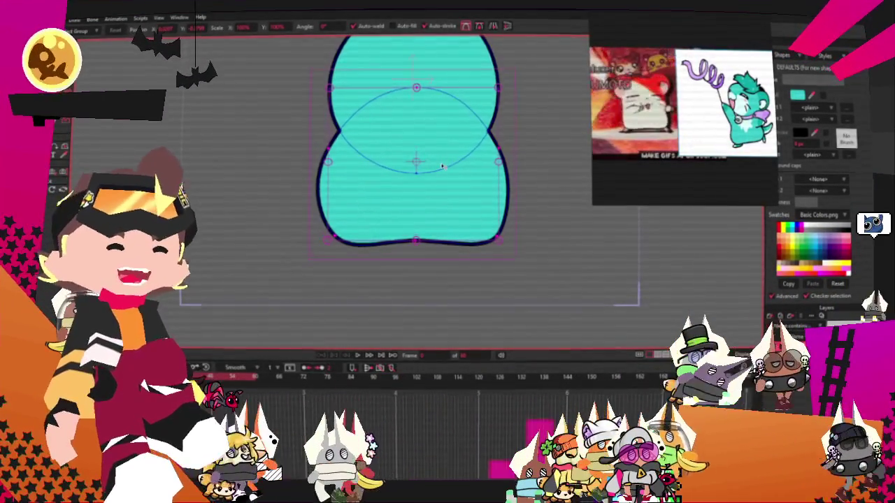
scroll(441, 165, up, 2)
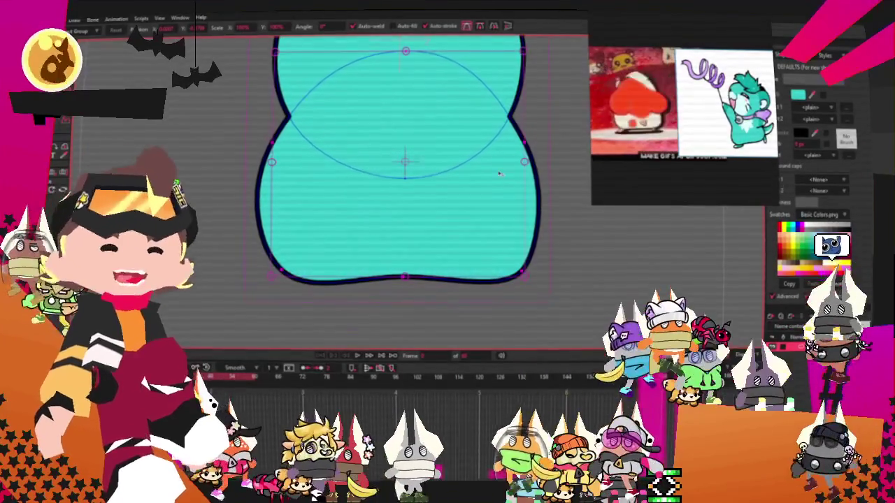
key(alt+q)
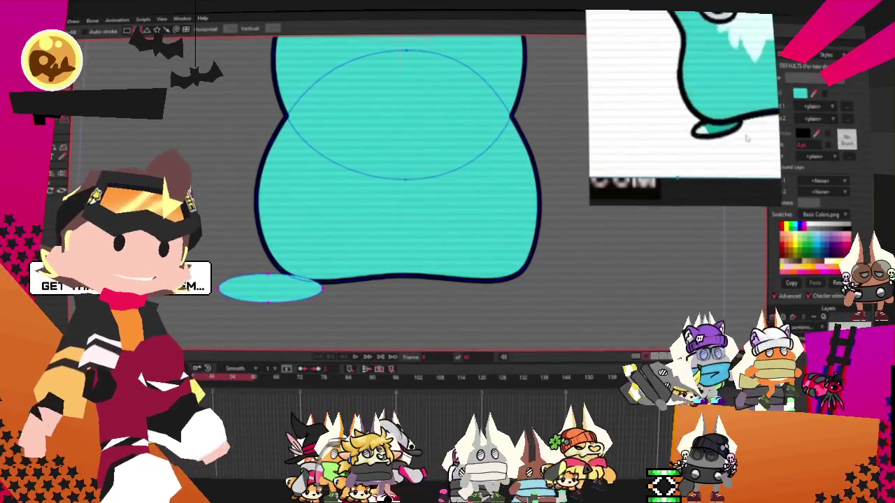
Tilt the new foot oval, pull in its right end and flatten its bottom edge
key(q)
click(280, 288)
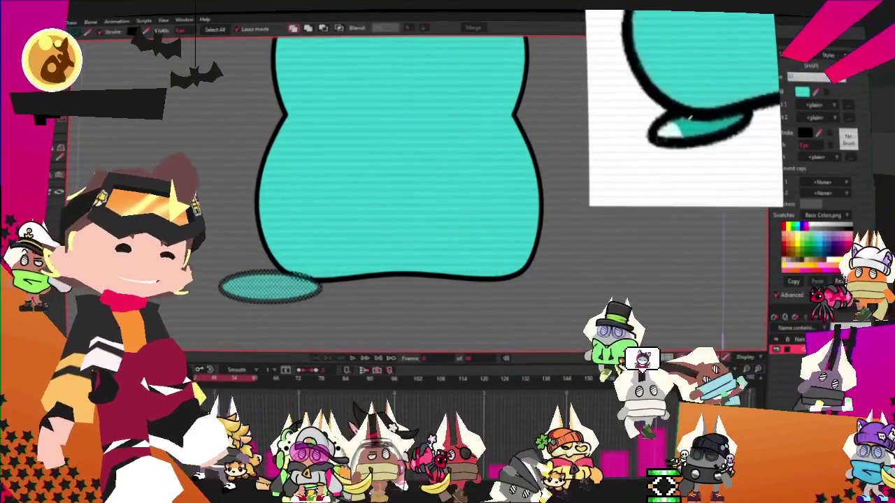
scroll(417, 143, down, 2)
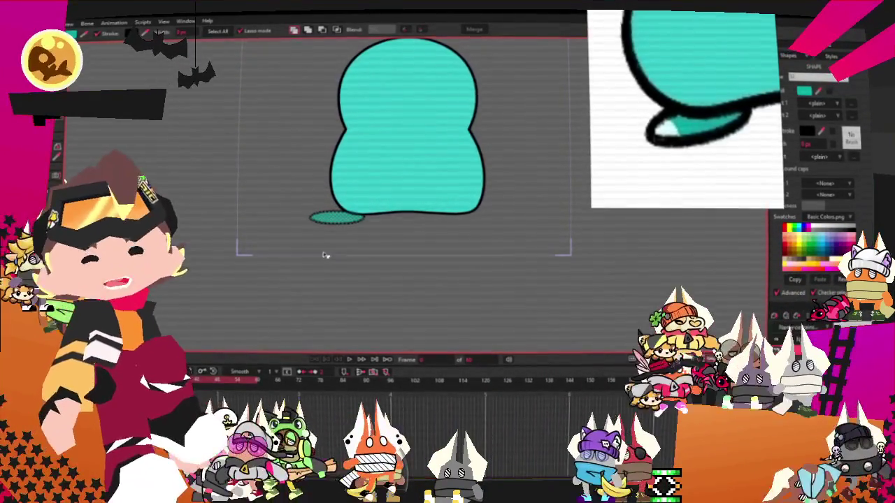
scroll(309, 260, up, 2)
scroll(466, 213, up, 2)
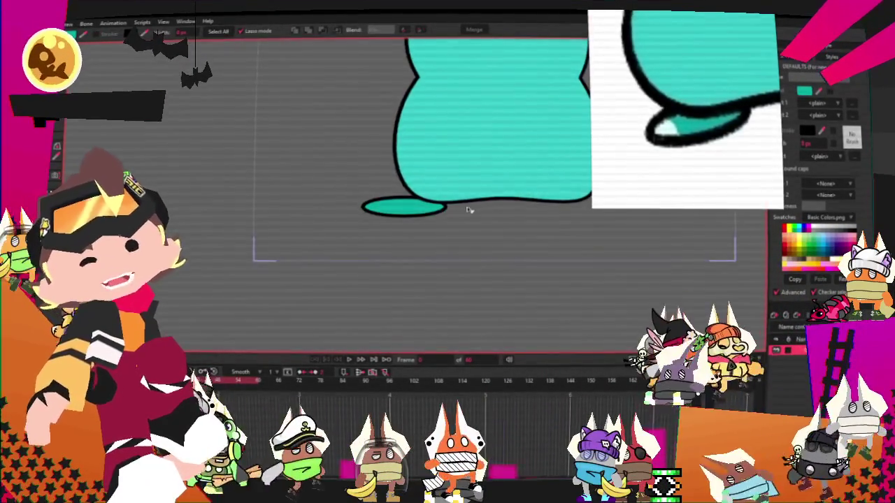
scroll(406, 168, up, 2)
scroll(415, 187, up, 2)
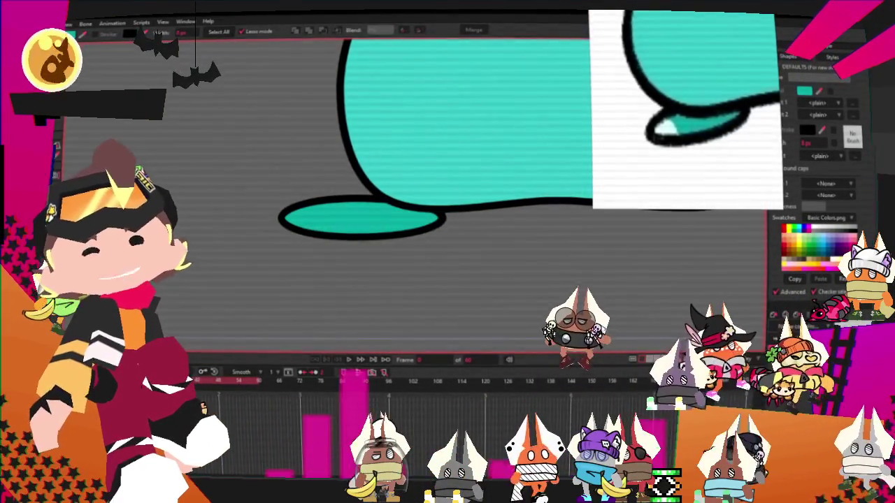
key(t)
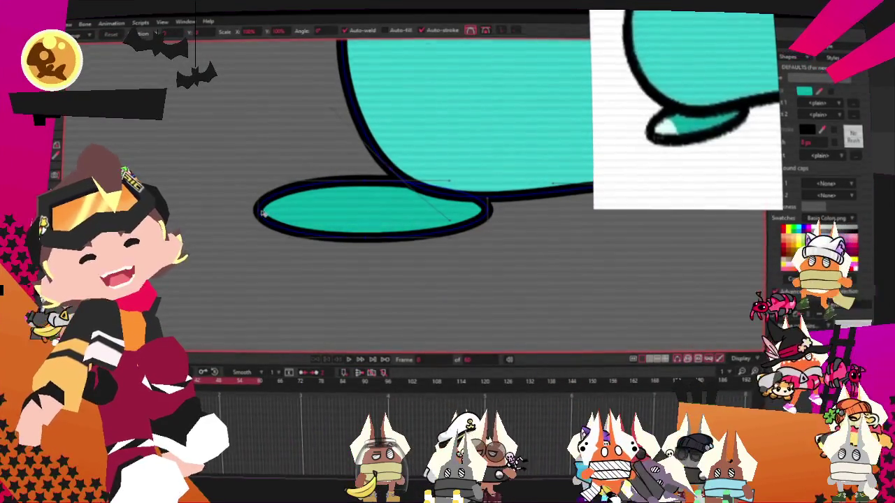
drag(281, 218, 332, 222)
drag(482, 207, 481, 215)
drag(378, 237, 413, 234)
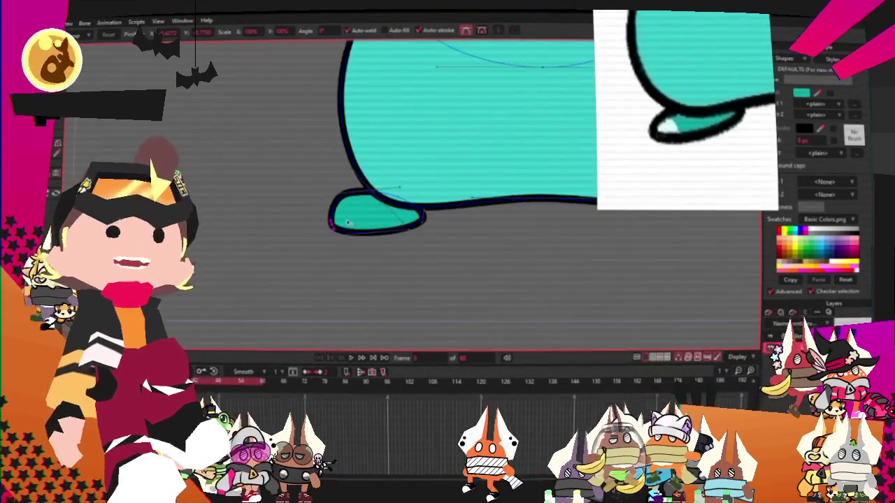
Shrink the foot and tuck it under the body's bottom left
click(376, 219)
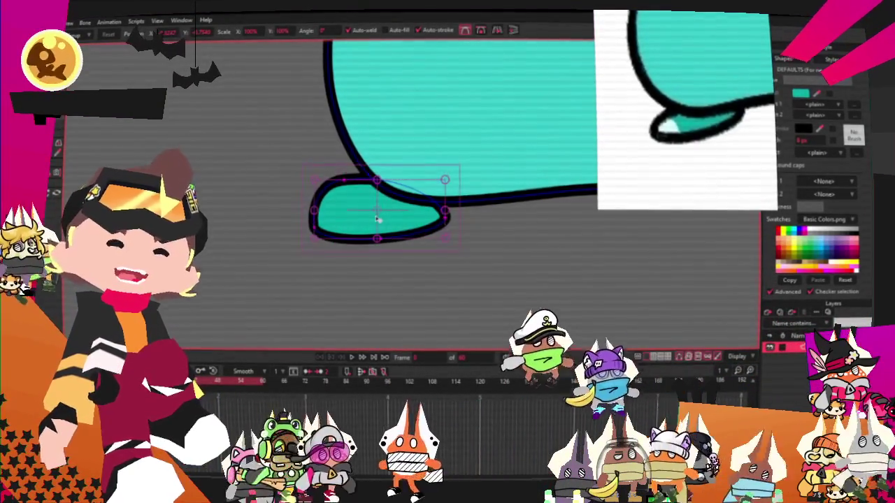
click(399, 222)
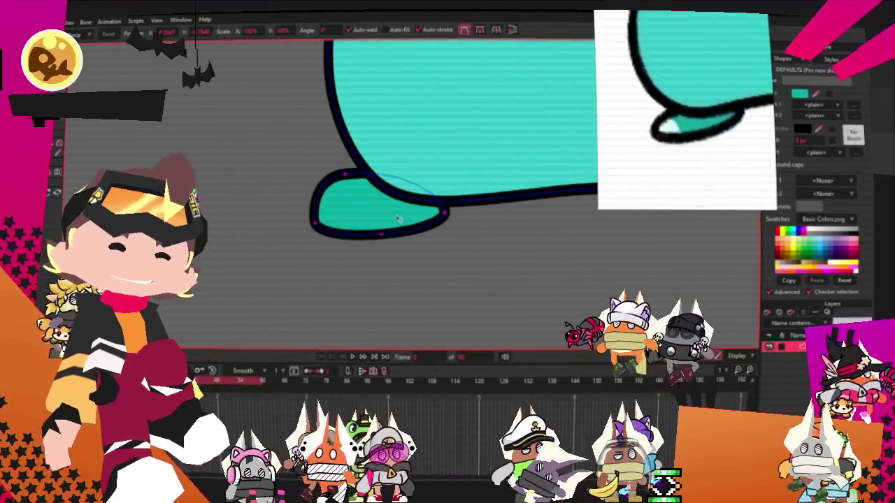
drag(400, 224, 364, 167)
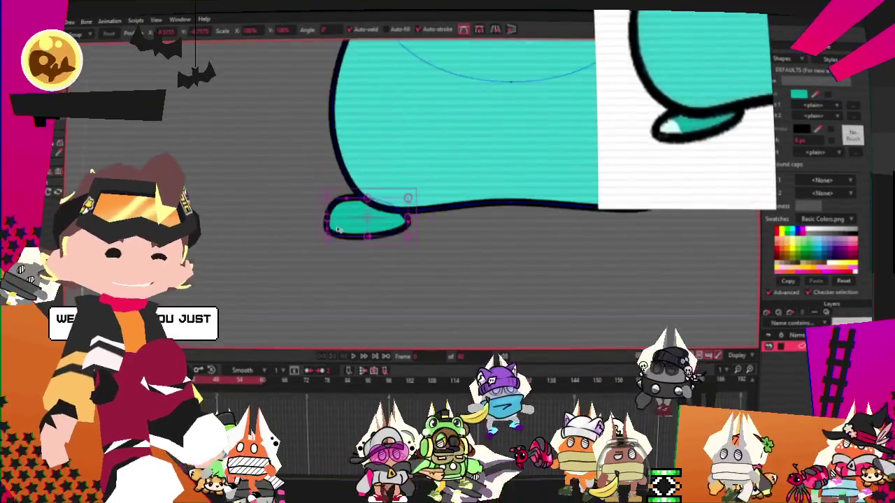
scroll(364, 167, down, 2)
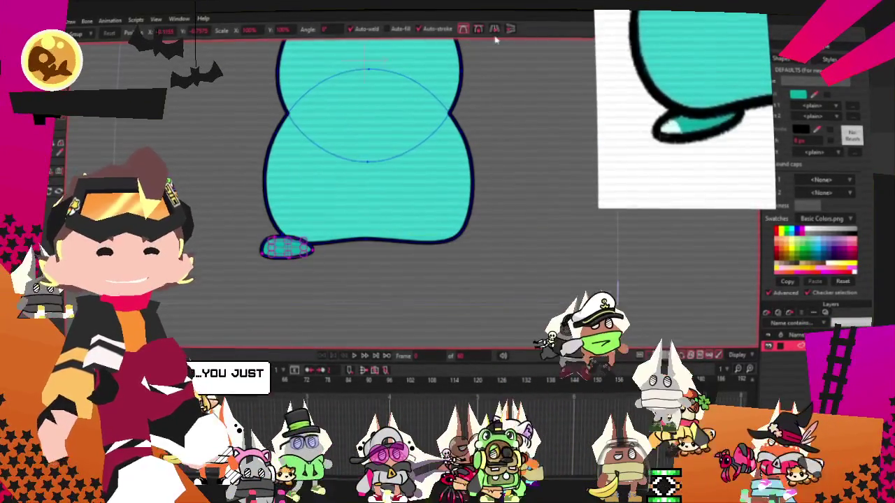
scroll(420, 114, up, 1)
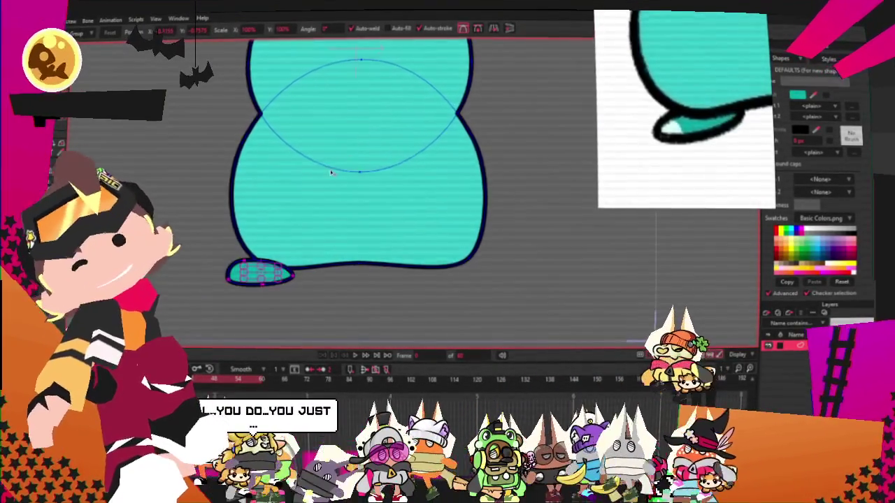
scroll(286, 278, up, 1)
Duplicate the foot and place the copy under the body's bottom right
key(ctrl+c)
key(ctrl+v)
drag(289, 265, 584, 259)
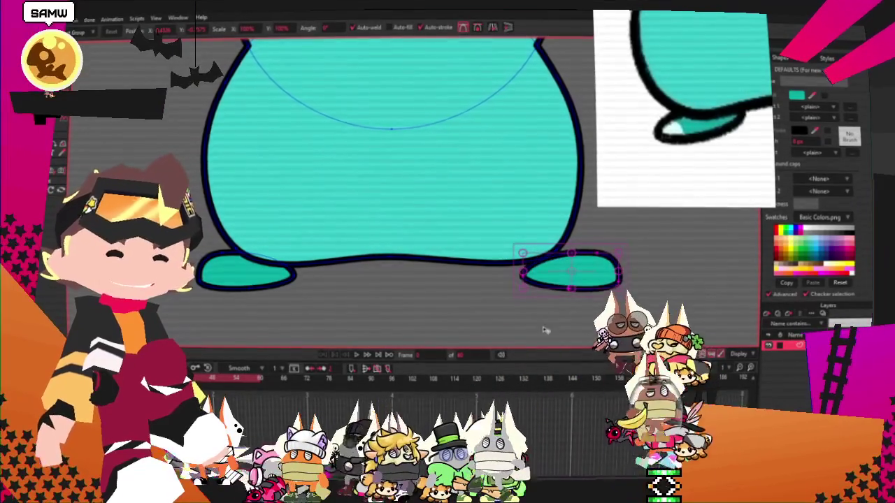
scroll(545, 330, up, 1)
drag(540, 264, 516, 264)
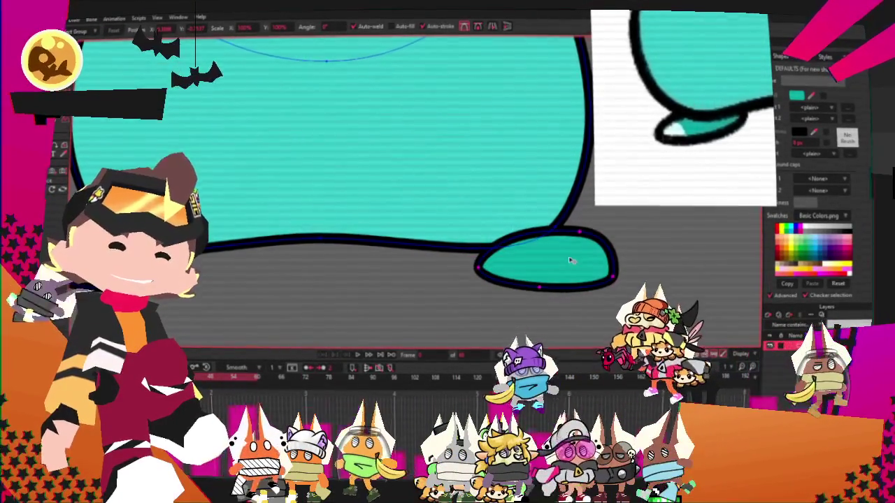
click(572, 259)
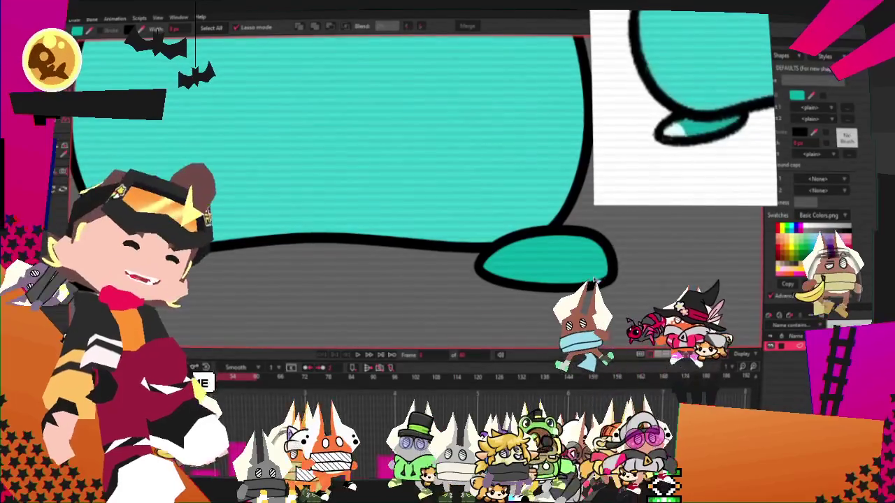
click(605, 278)
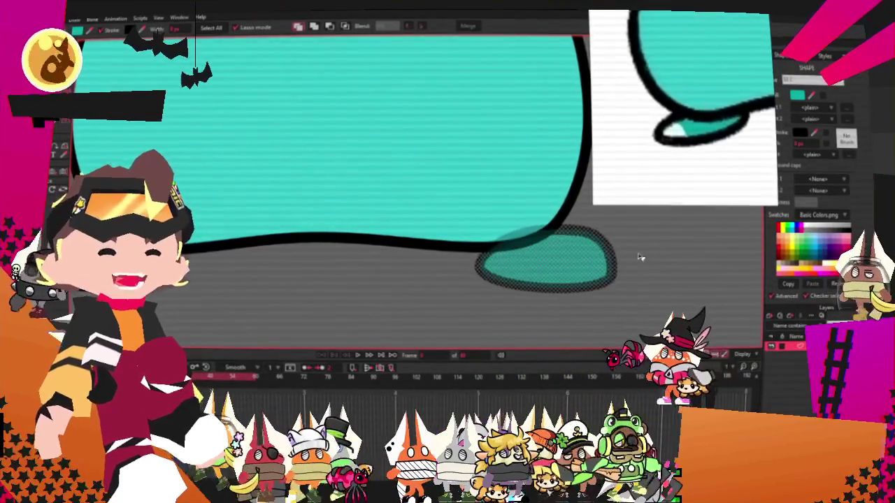
scroll(485, 294, down, 3)
scroll(486, 291, down, 3)
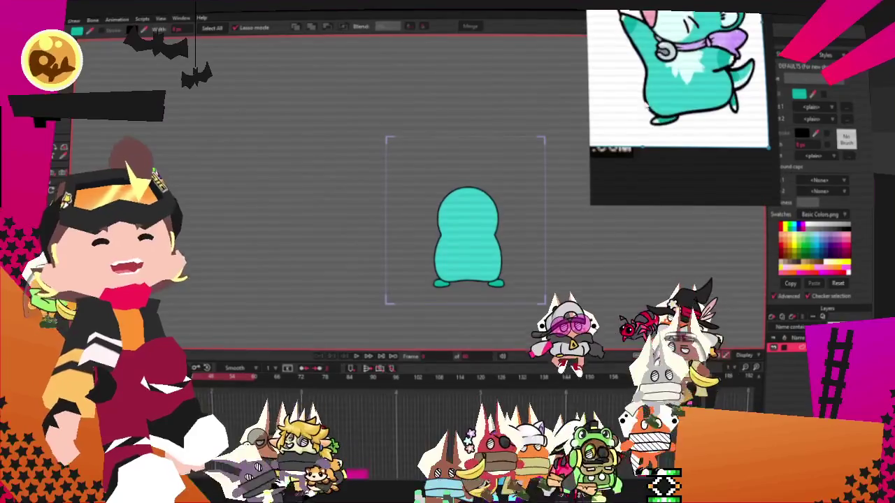
Drag out a five-pointed star across the middle of the teal body
scroll(514, 245, up, 1)
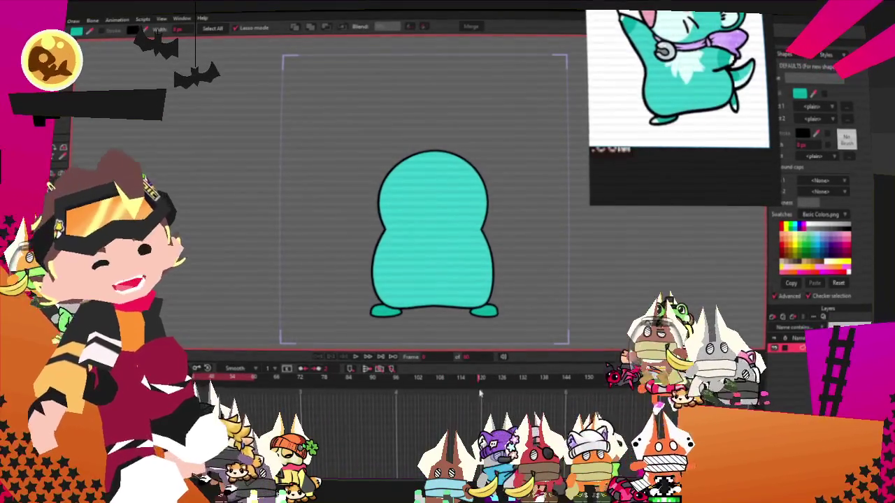
scroll(507, 301, up, 1)
key(o)
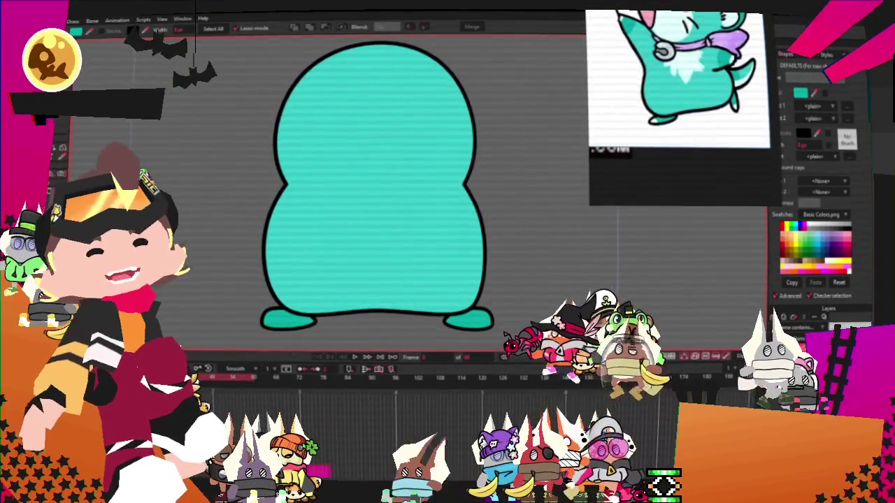
drag(286, 137, 468, 233)
scroll(360, 185, up, 1)
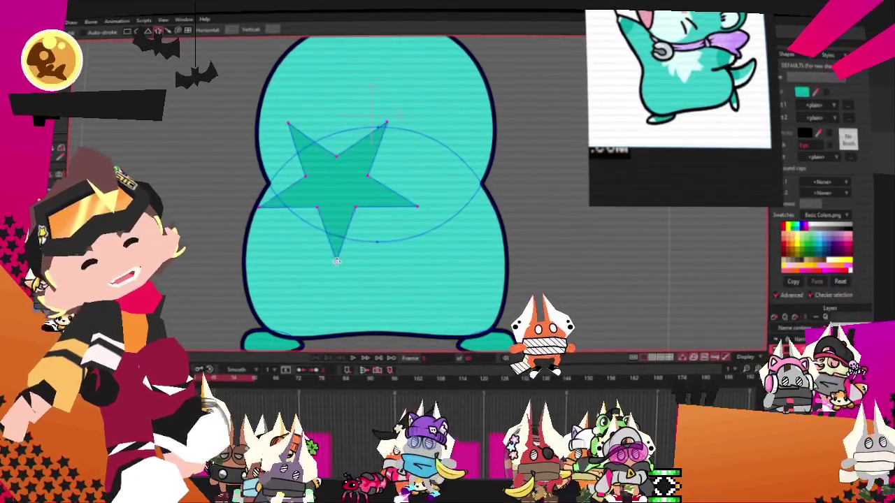
Rework the star's left side, lowering its inner corner and bending the left point's curve
key(g)
click(435, 196)
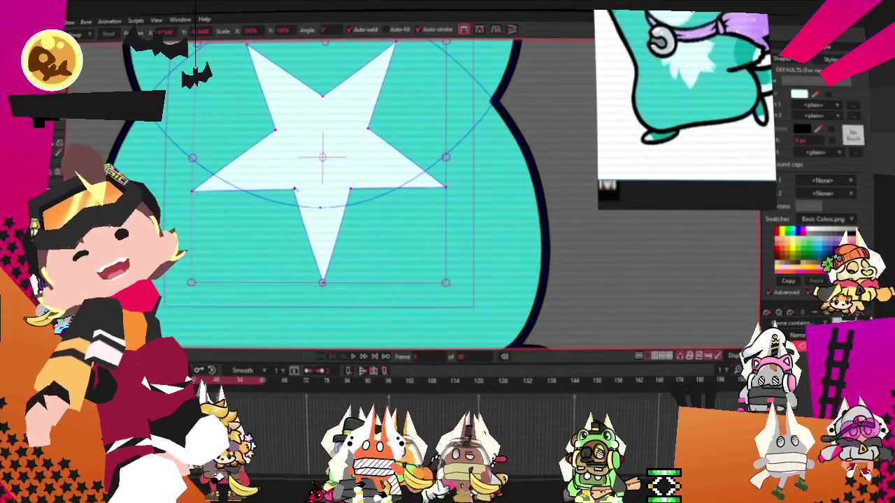
drag(294, 188, 286, 252)
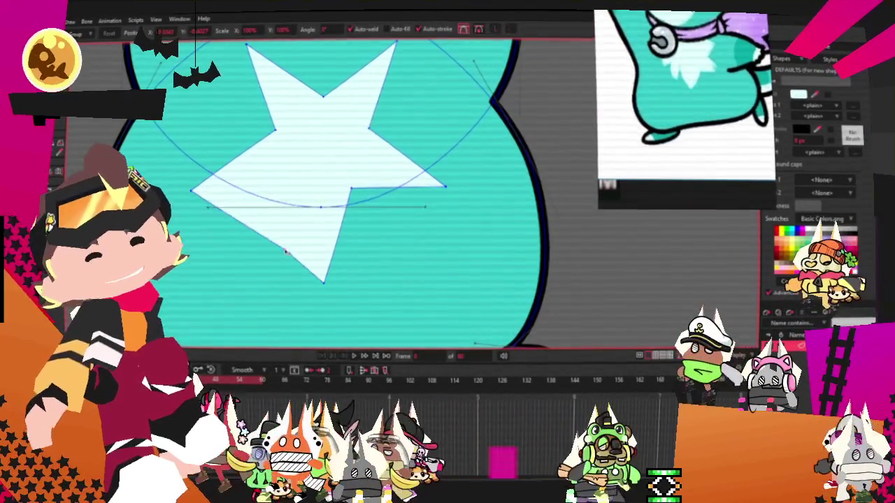
drag(207, 207, 248, 254)
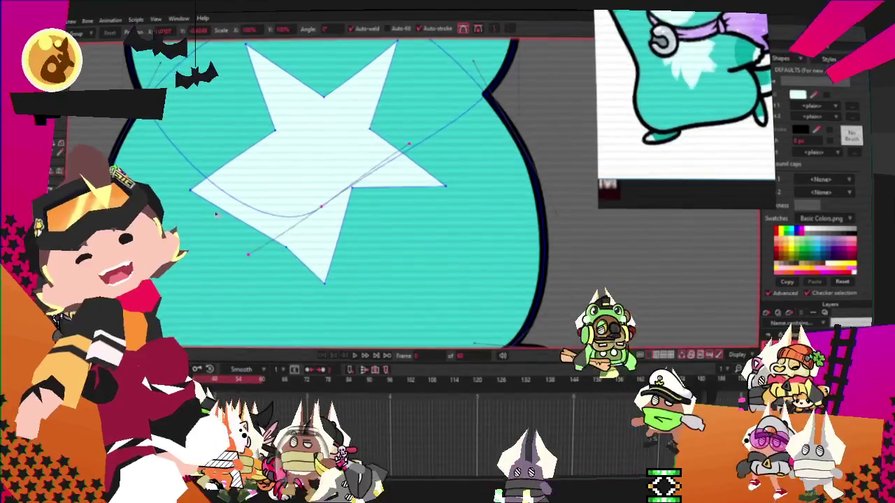
scroll(217, 216, up, 3)
key(ctrl+z)
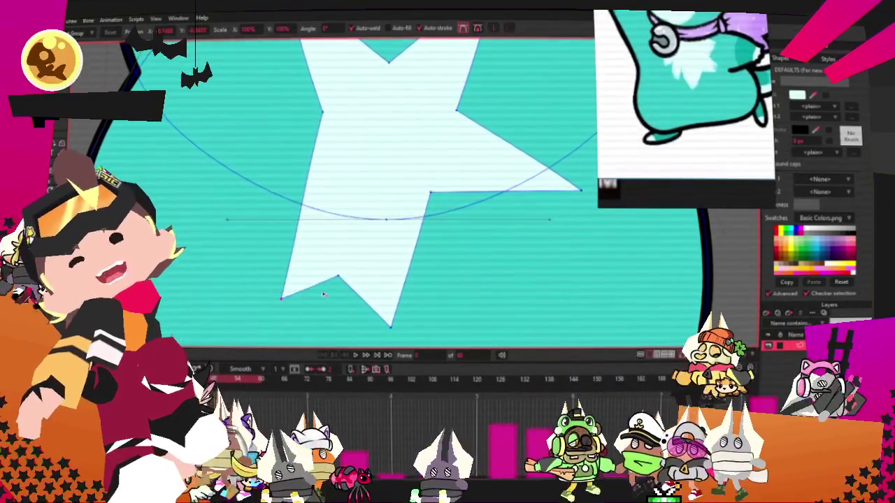
drag(281, 299, 291, 248)
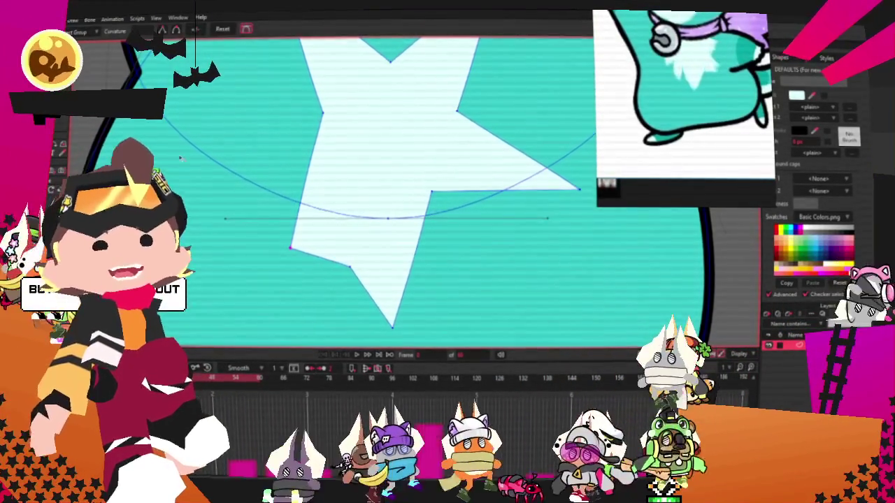
click(291, 248)
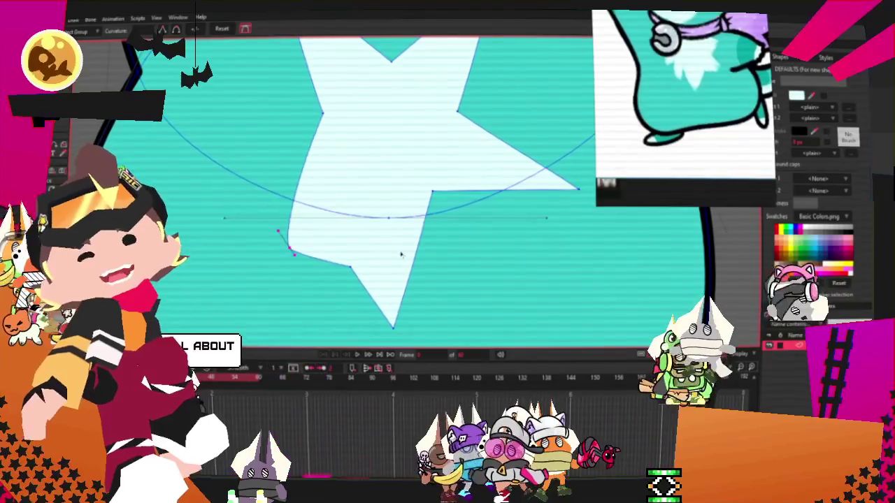
drag(276, 229, 279, 203)
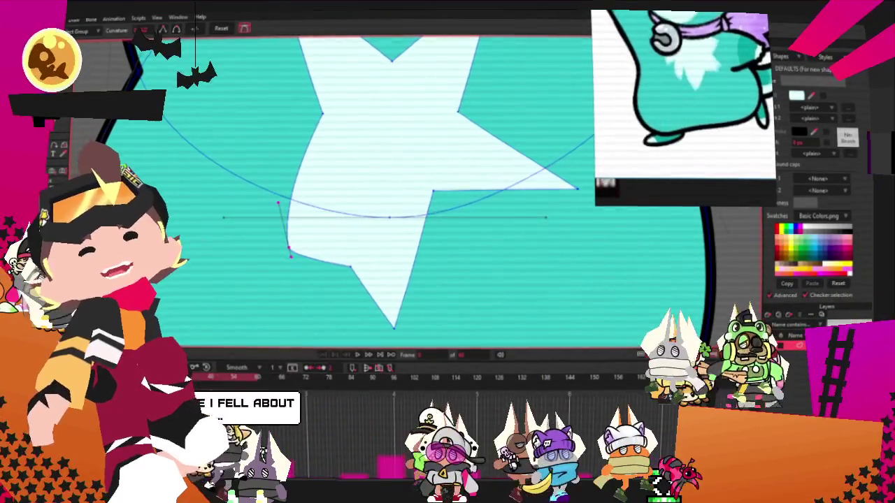
Pull the star's lower-right inner point and both upper tips down to flatten its top
key(t)
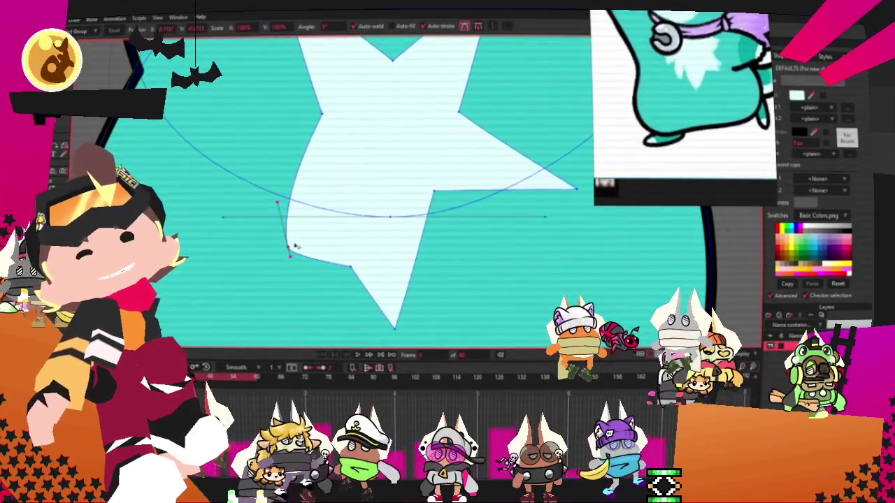
key(ctrl+a)
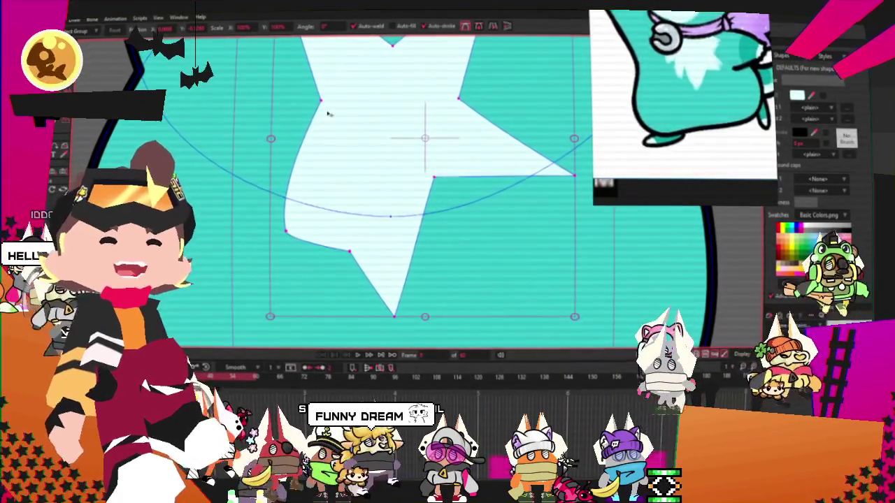
scroll(327, 120, down, 5)
scroll(324, 159, up, 3)
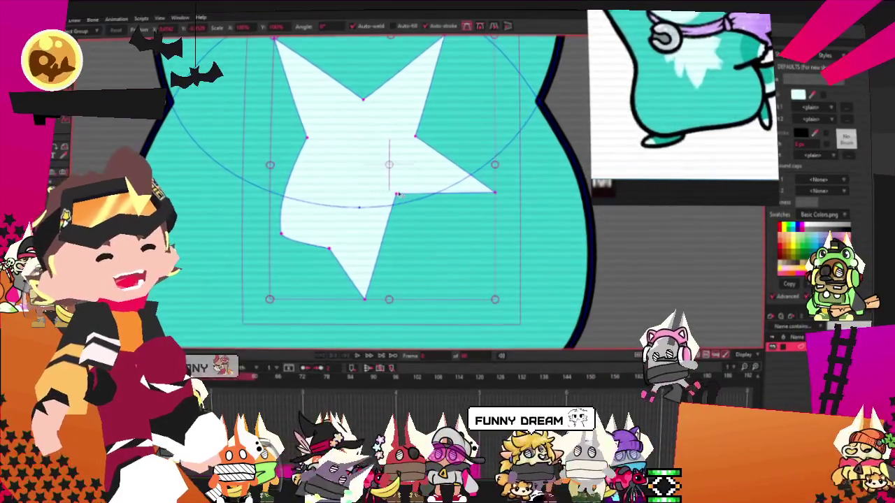
drag(396, 194, 395, 237)
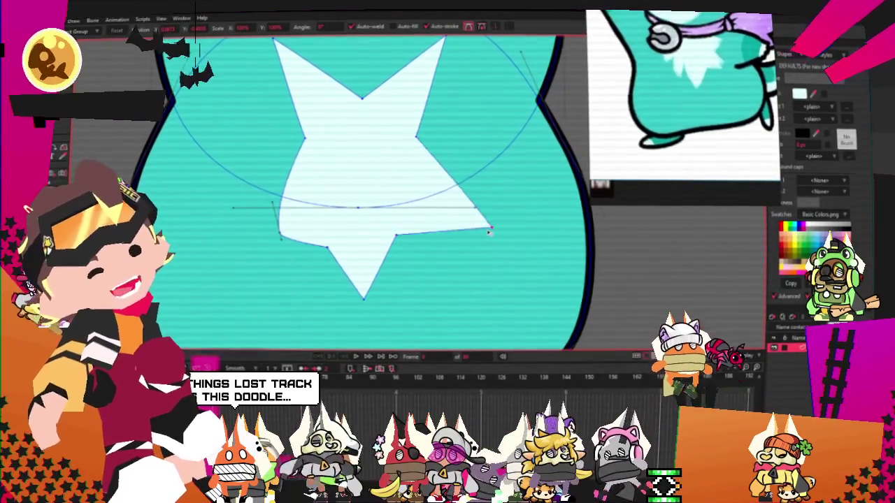
scroll(418, 163, down, 2)
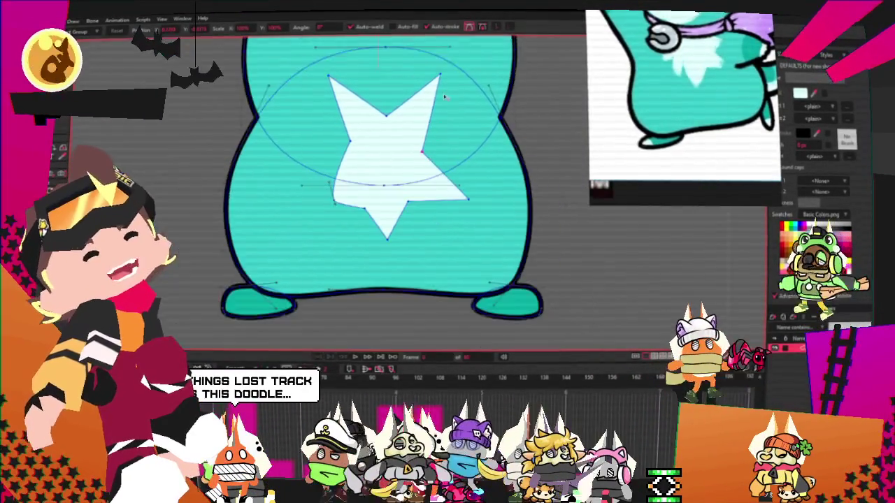
drag(435, 78, 465, 121)
scroll(469, 130, up, 2)
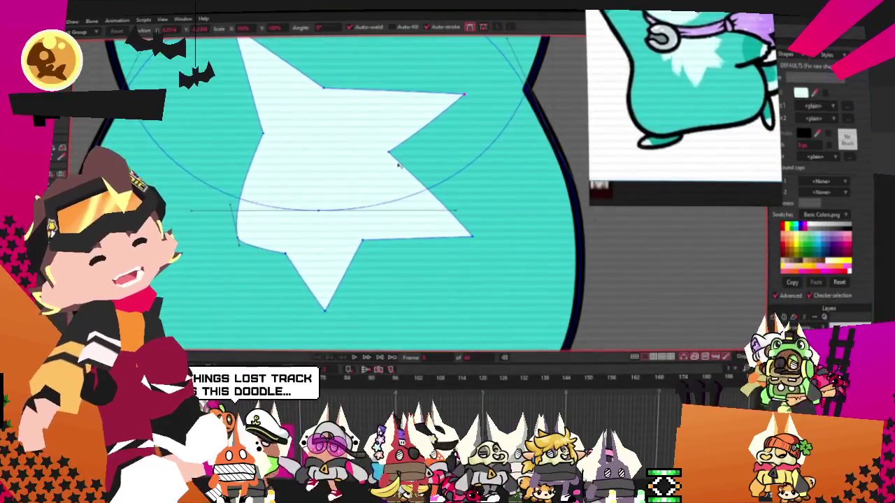
scroll(245, 105, down, 2)
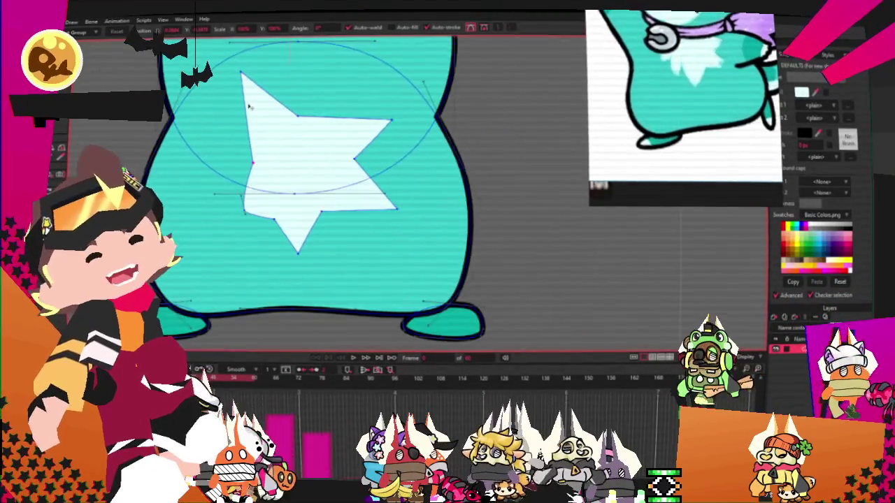
drag(242, 82, 222, 141)
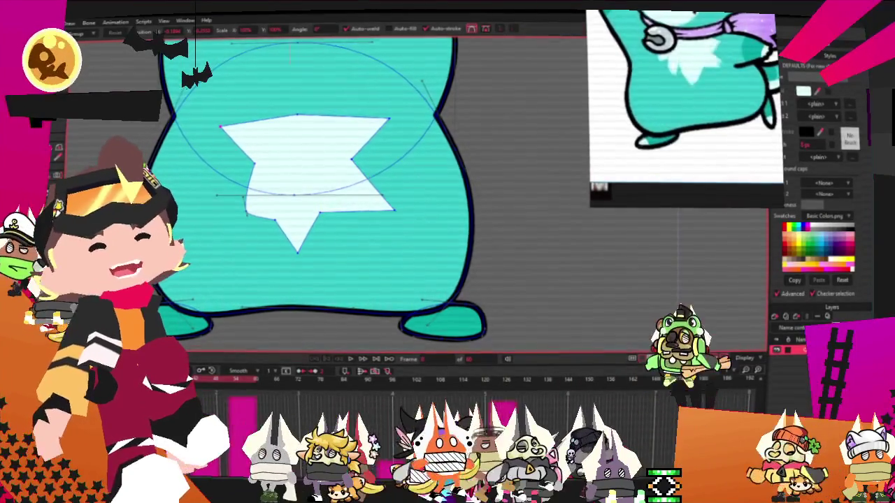
Round off the belly patch's sharp upper-right tip and the left side of its bottom tip
scroll(233, 126, up, 2)
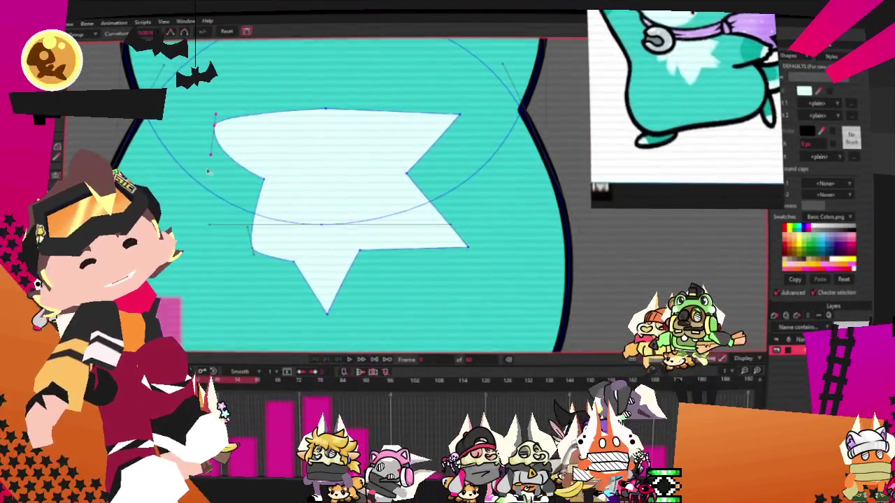
click(458, 114)
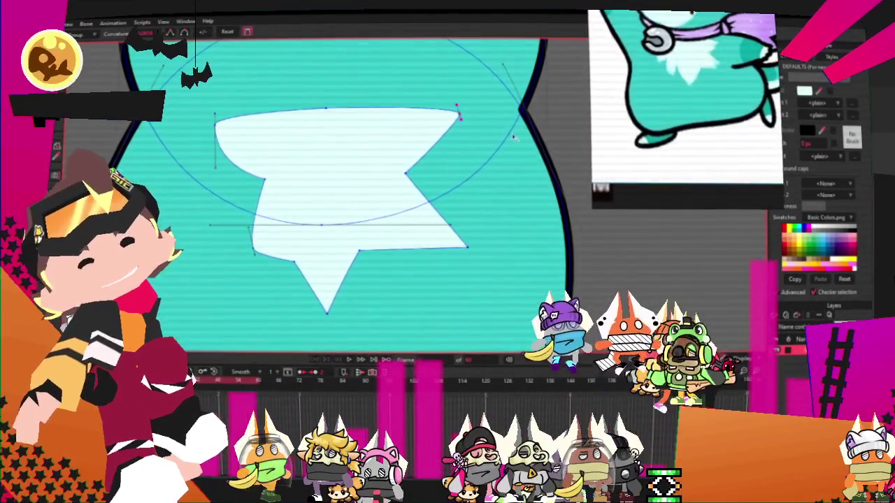
drag(458, 113, 465, 155)
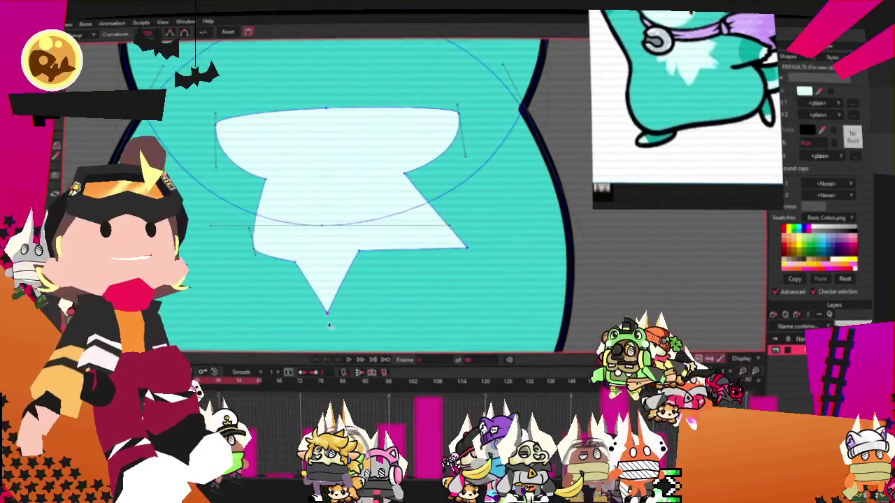
drag(329, 313, 285, 308)
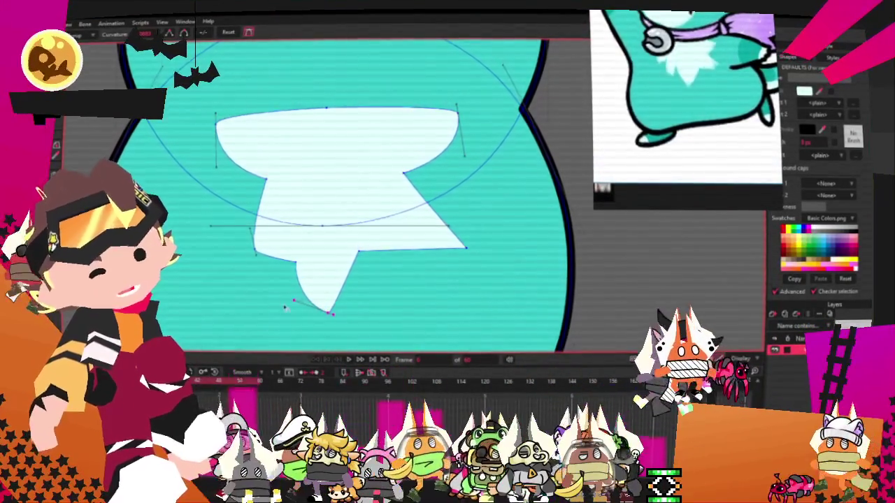
Curve the belly patch edge at its right point
click(465, 246)
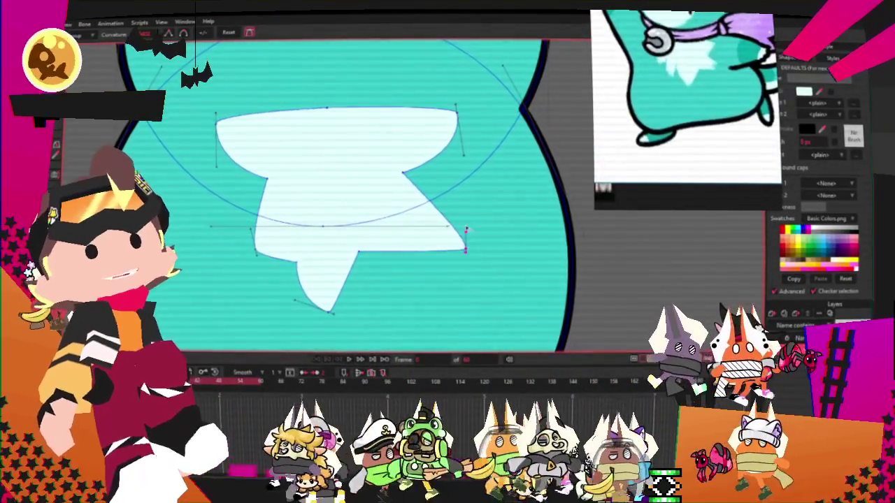
key(t)
drag(466, 234, 465, 212)
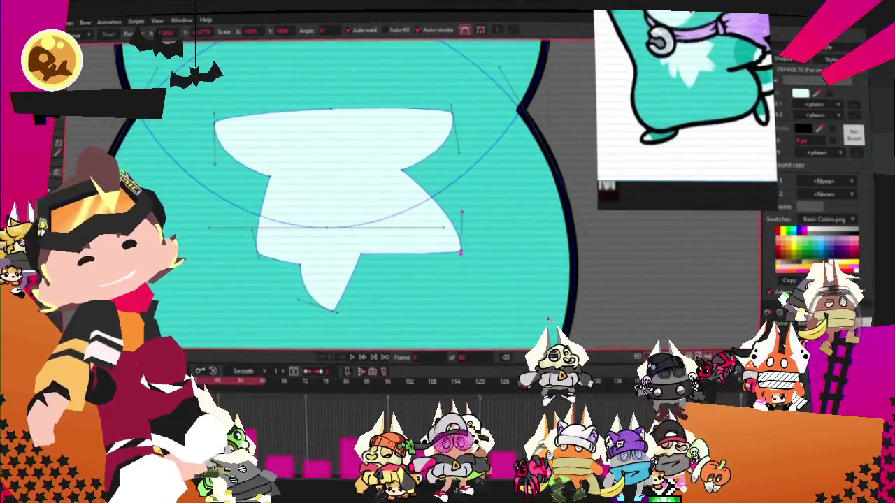
scroll(482, 262, up, 2)
scroll(482, 262, up, 2)
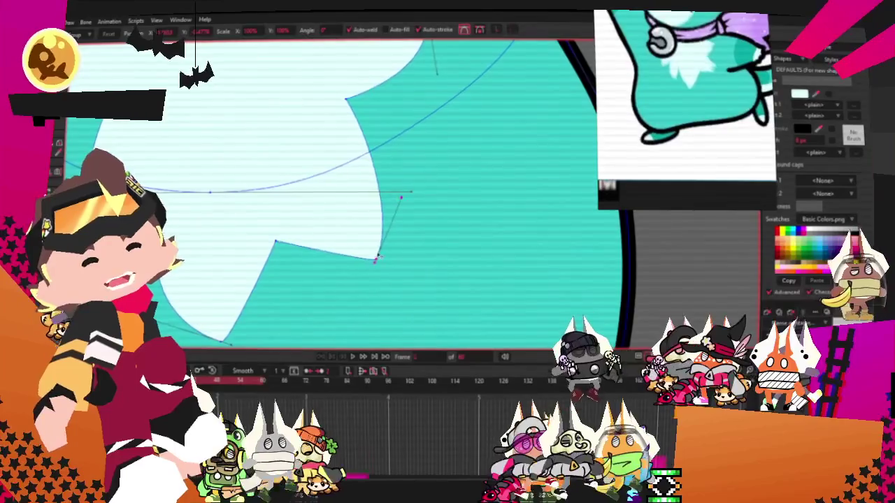
Nudge the inner notch points: one slightly lower, another up and right
drag(289, 240, 287, 245)
scroll(284, 240, down, 1)
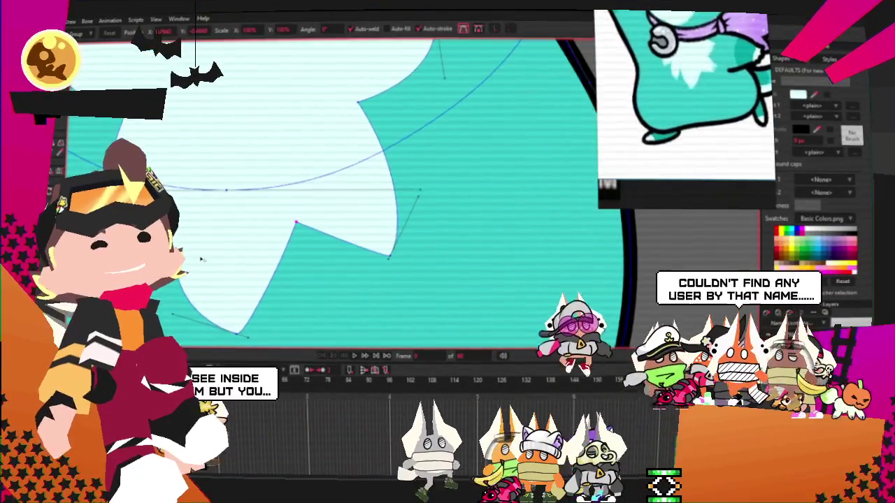
scroll(296, 223, down, 1)
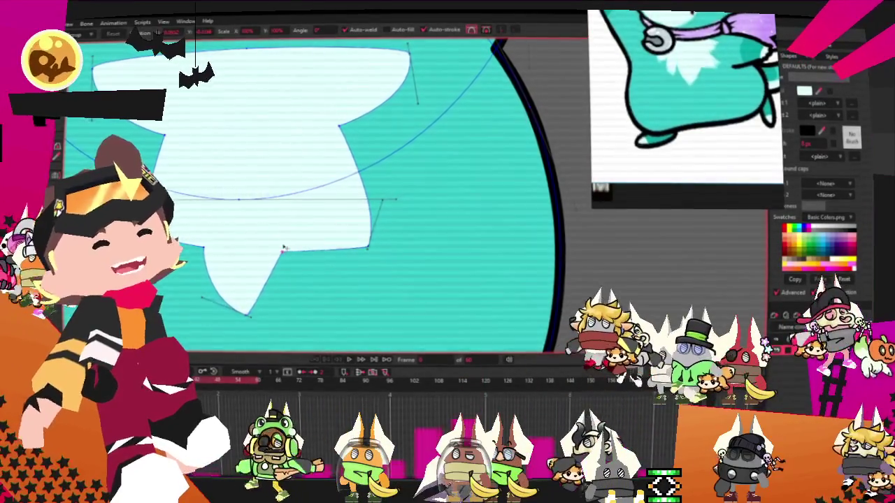
scroll(213, 238, up, 1)
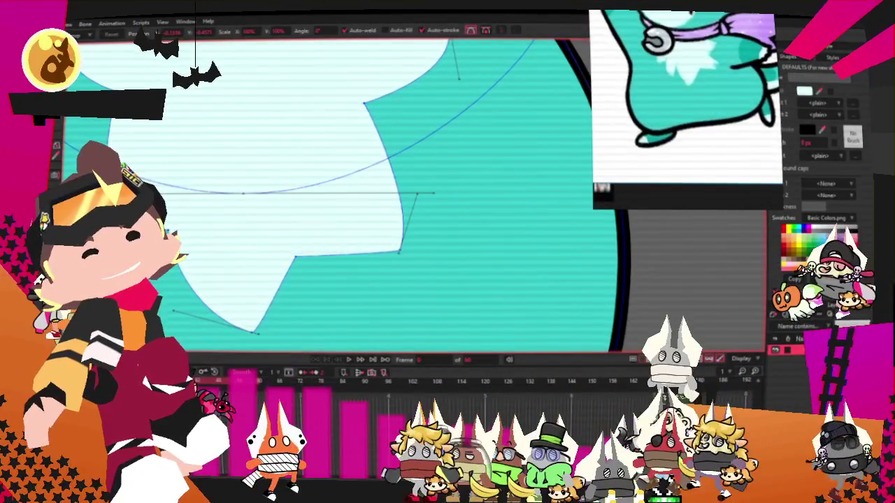
drag(297, 256, 311, 242)
scroll(319, 244, down, 3)
scroll(329, 223, down, 2)
scroll(341, 201, up, 1)
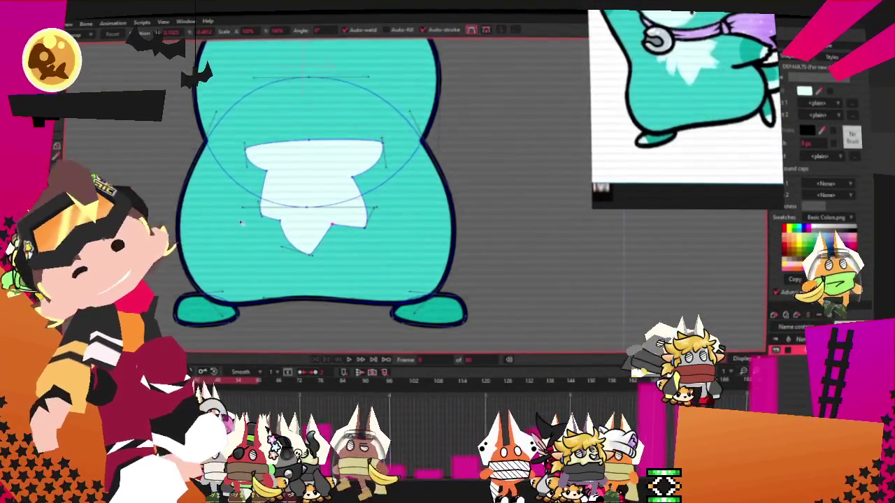
Drag the belly patch's lower-right vertex left, then zoom out to the whole hamster
scroll(240, 223, up, 2)
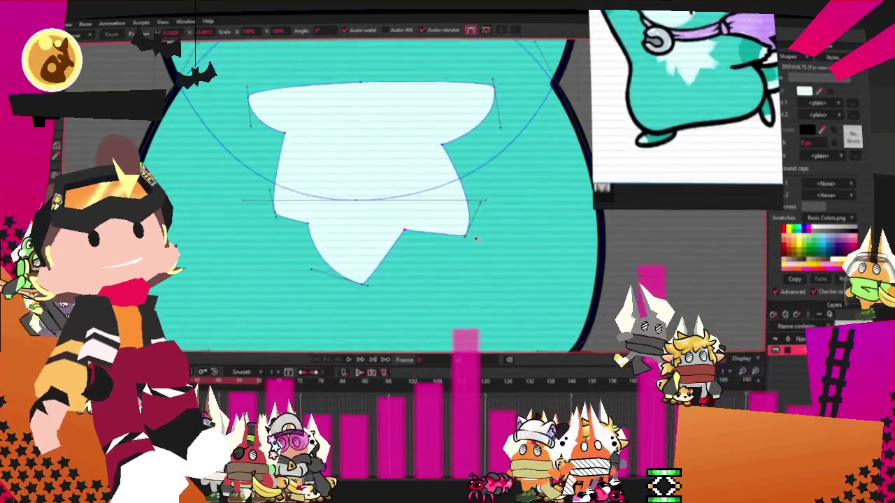
drag(467, 235, 448, 241)
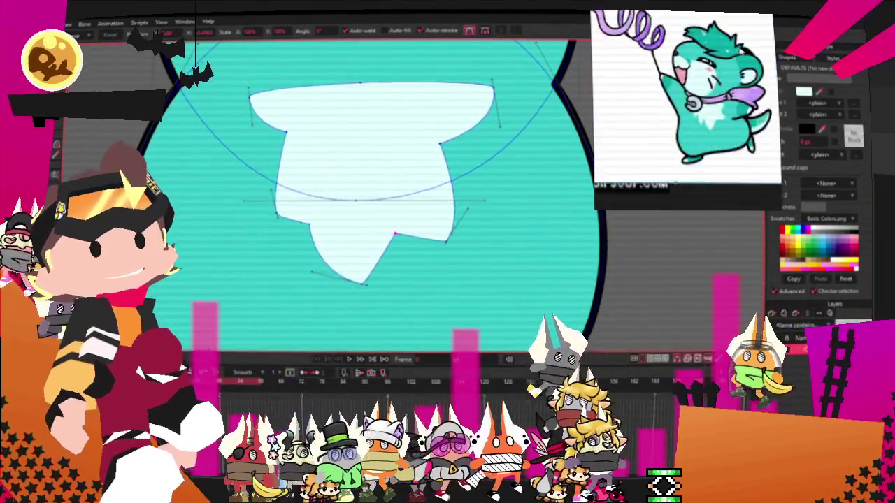
scroll(263, 95, down, 1)
scroll(419, 140, down, 2)
scroll(454, 153, down, 2)
scroll(473, 150, up, 4)
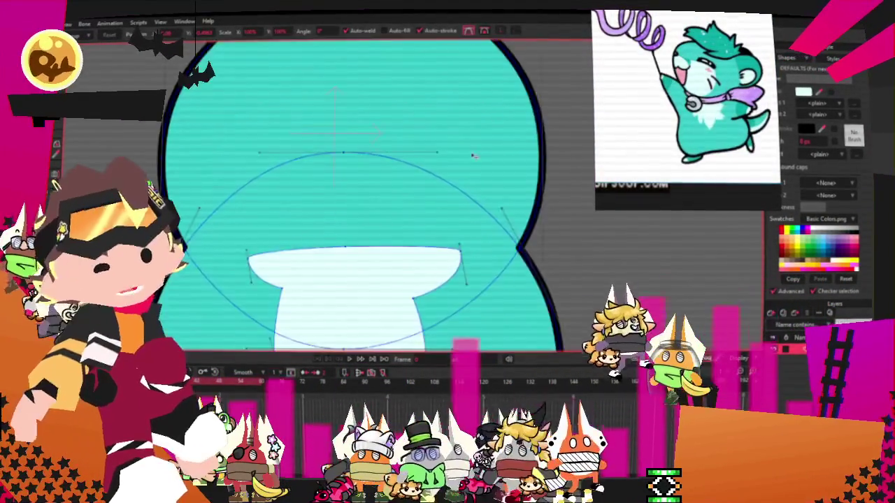
scroll(473, 149, down, 2)
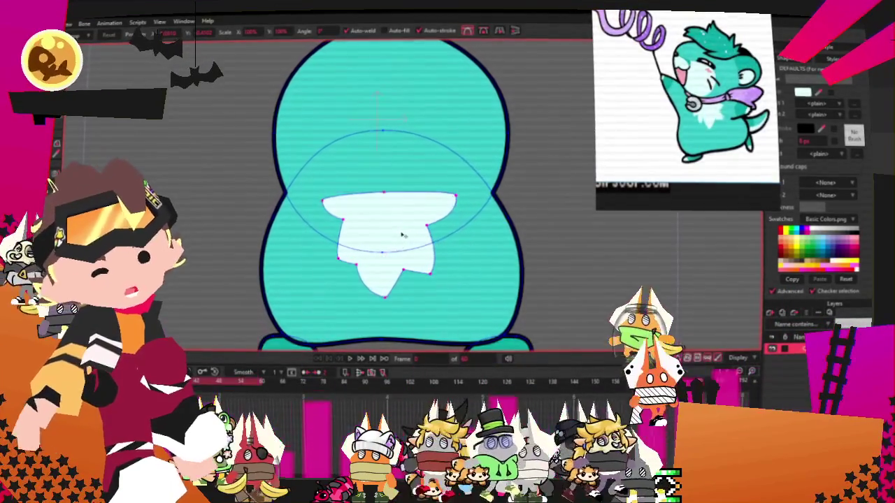
click(431, 87)
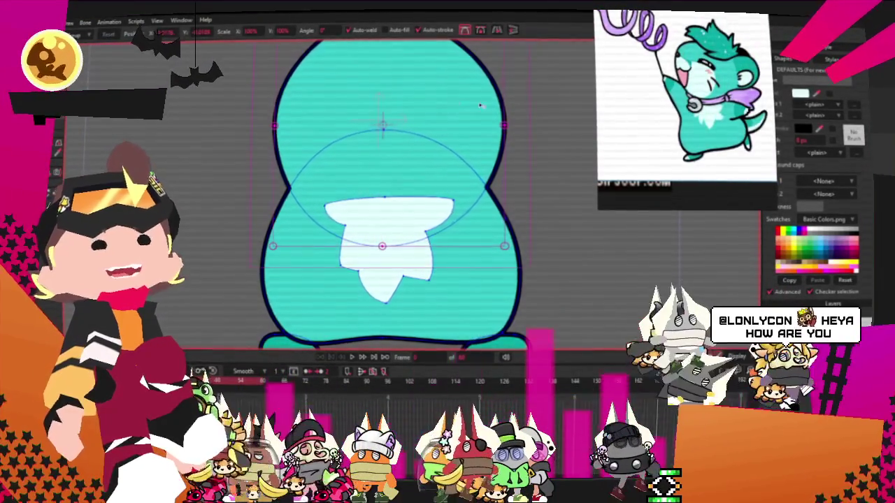
scroll(415, 191, down, 2)
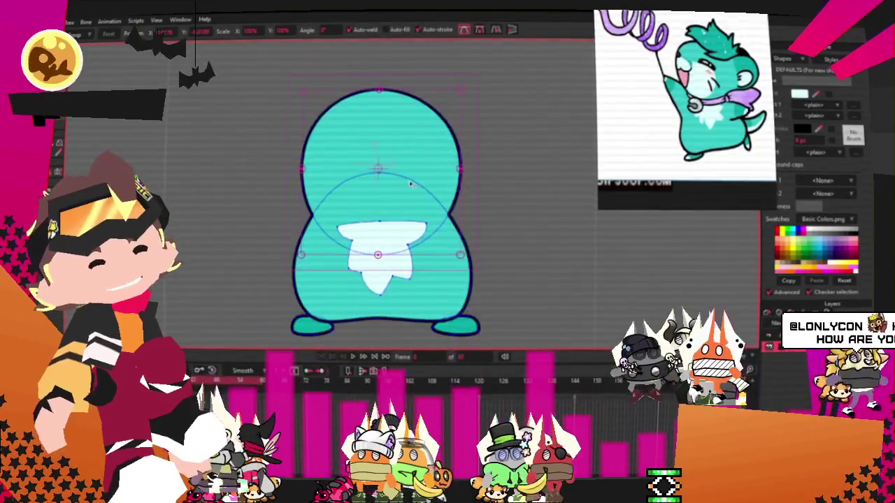
key(alt+m)
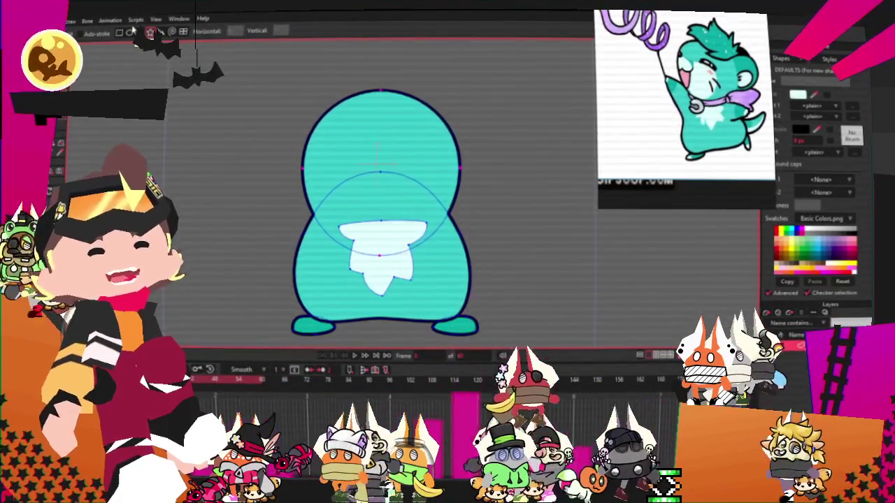
Draw a circle at the upper right with teal fill and dark outline, and change its stacking order
scroll(409, 295, up, 2)
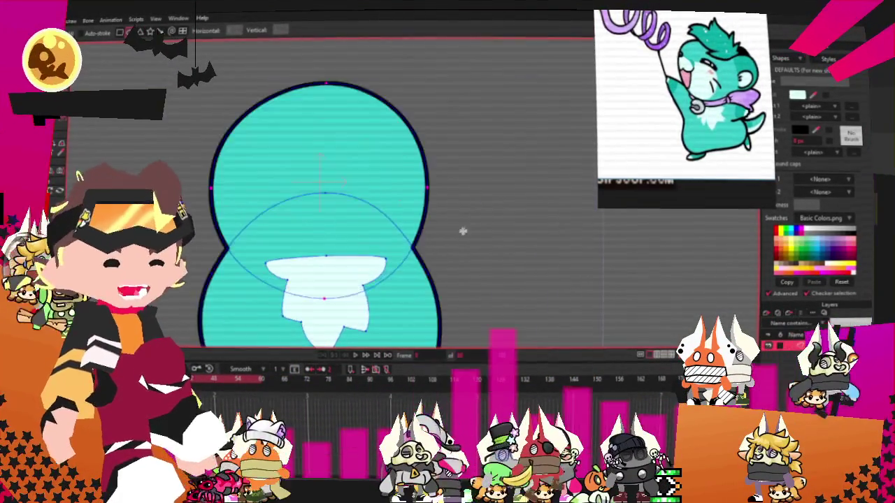
mouse_move(439, 173)
mouse_down()
mouse_move(510, 234)
mouse_move(529, 205)
mouse_move(519, 209)
mouse_up()
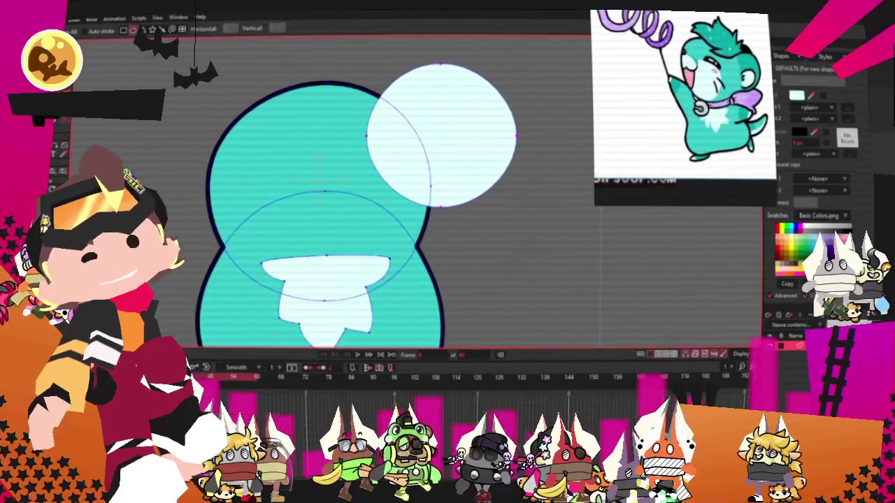
click(445, 135)
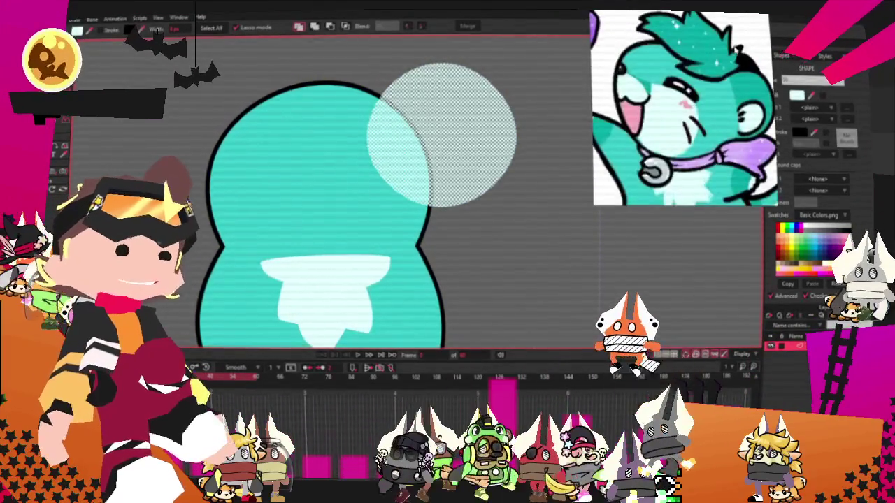
click(797, 95)
click(323, 91)
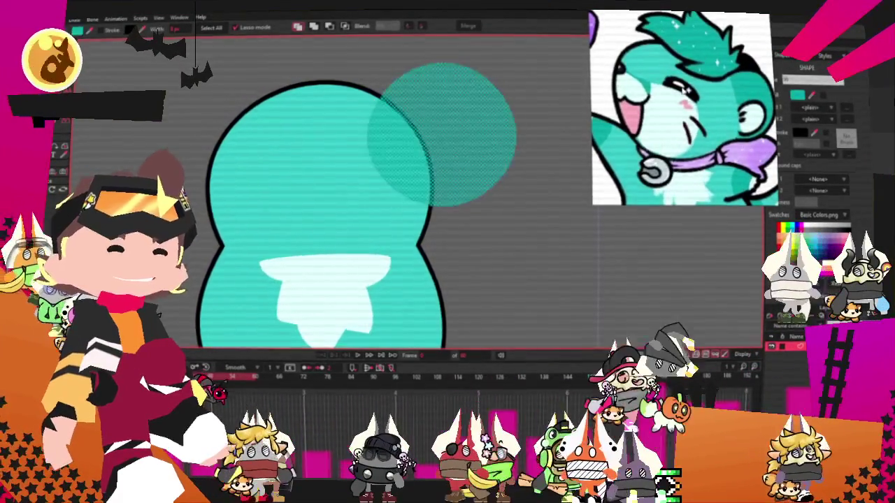
click(101, 36)
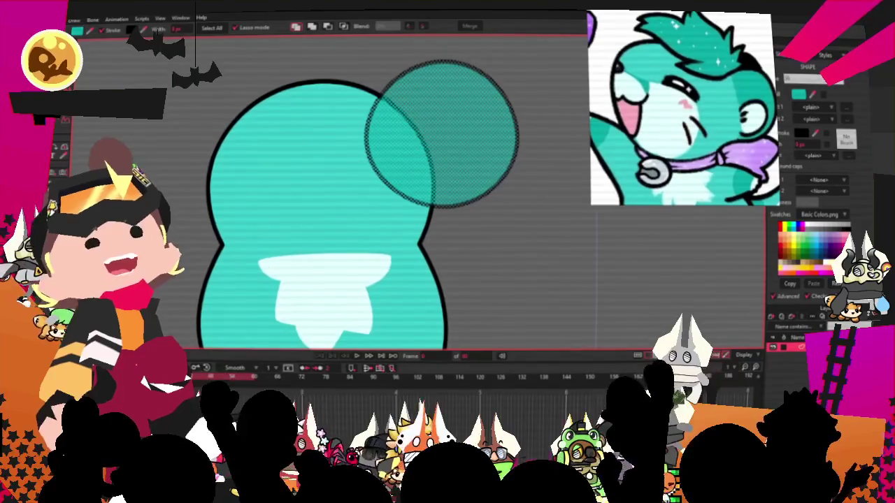
click(342, 26)
click(309, 28)
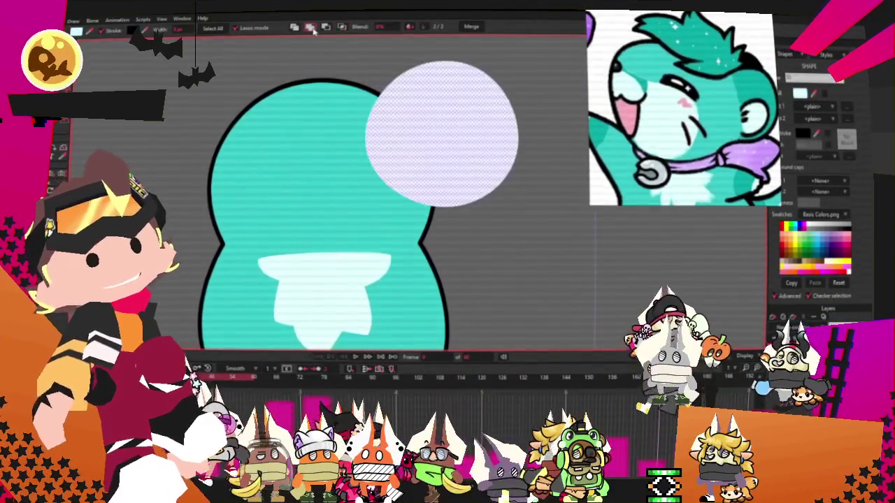
Shrink the ear onto the head's upper right and place a copy at the upper left
key(t)
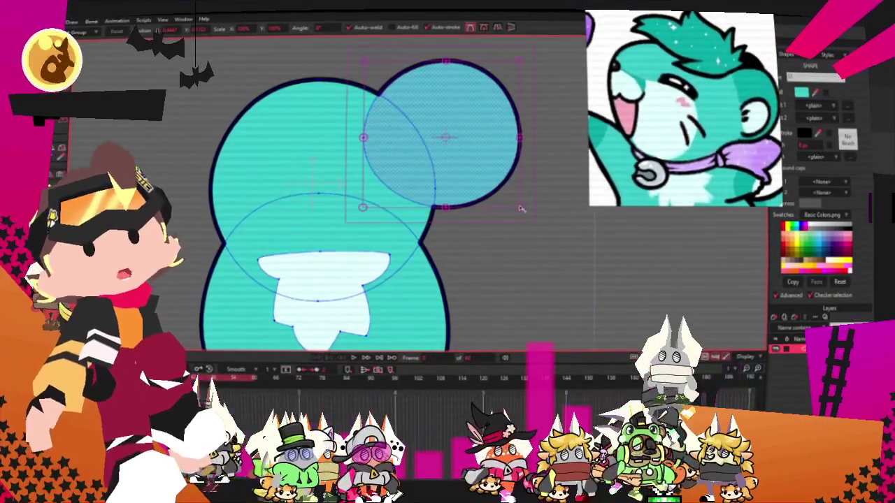
drag(521, 208, 496, 169)
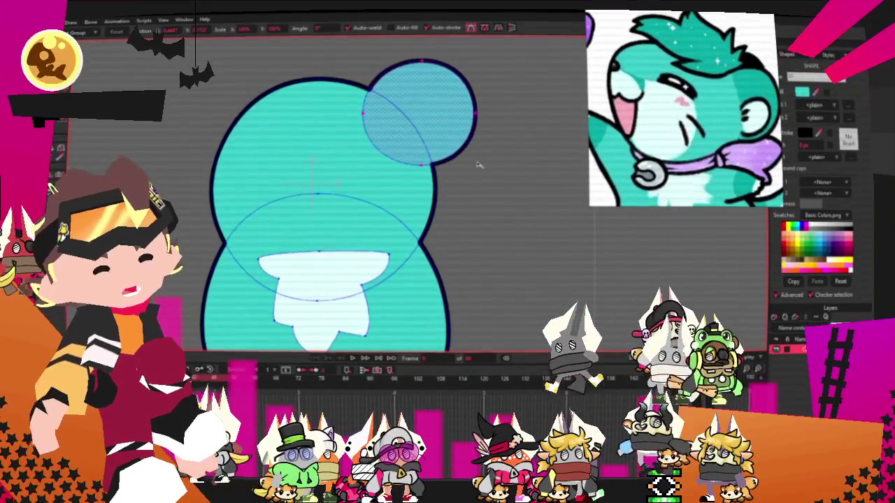
drag(461, 169, 433, 188)
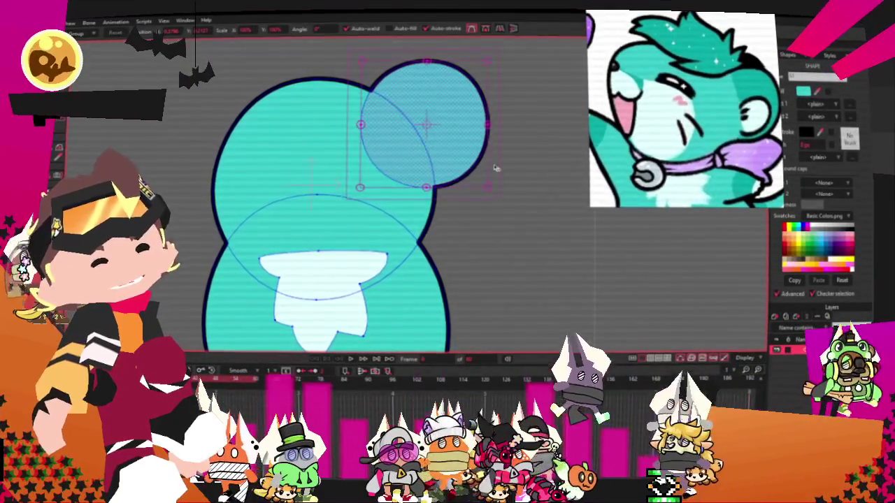
drag(493, 152, 471, 160)
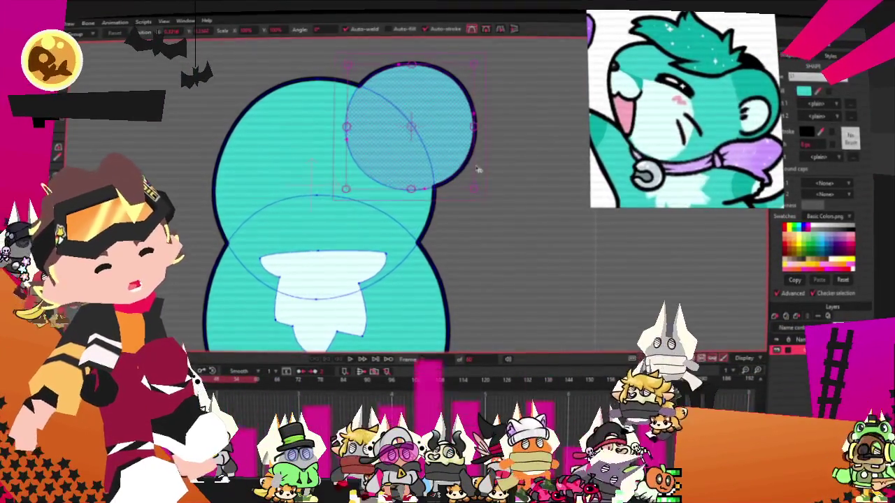
scroll(489, 150, down, 3)
scroll(489, 150, up, 3)
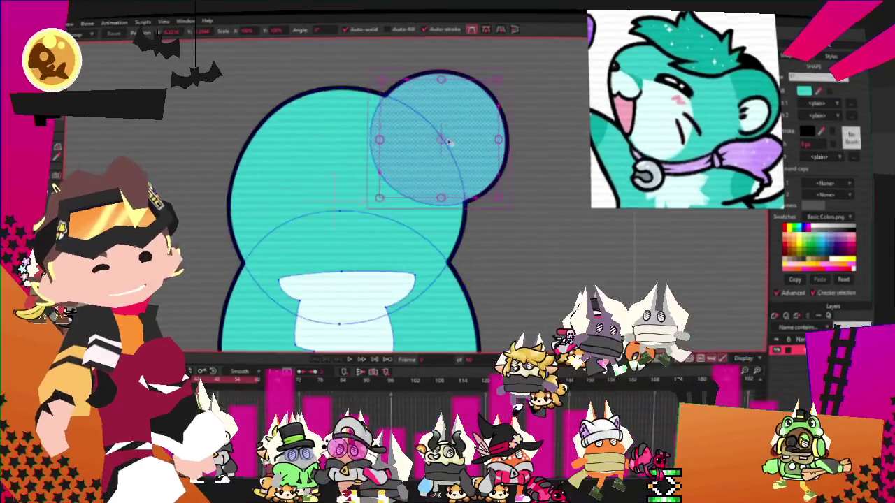
click(479, 133)
drag(478, 133, 303, 118)
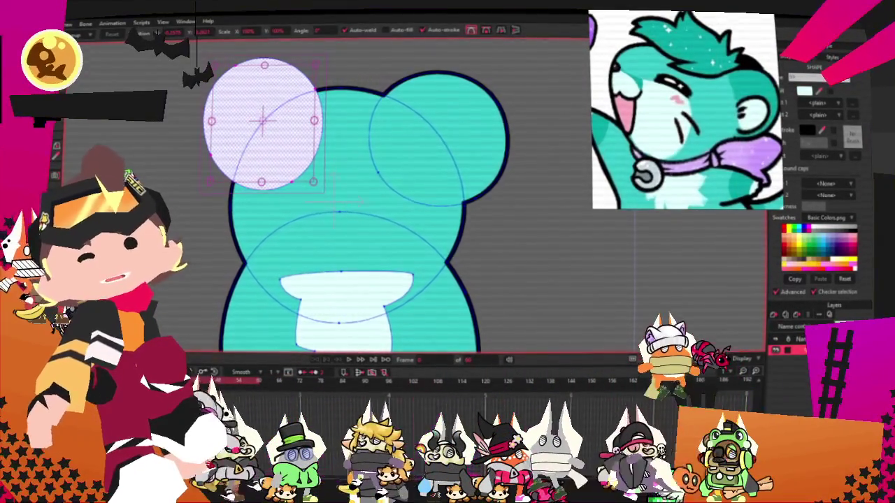
key(g)
scroll(239, 131, down, 3)
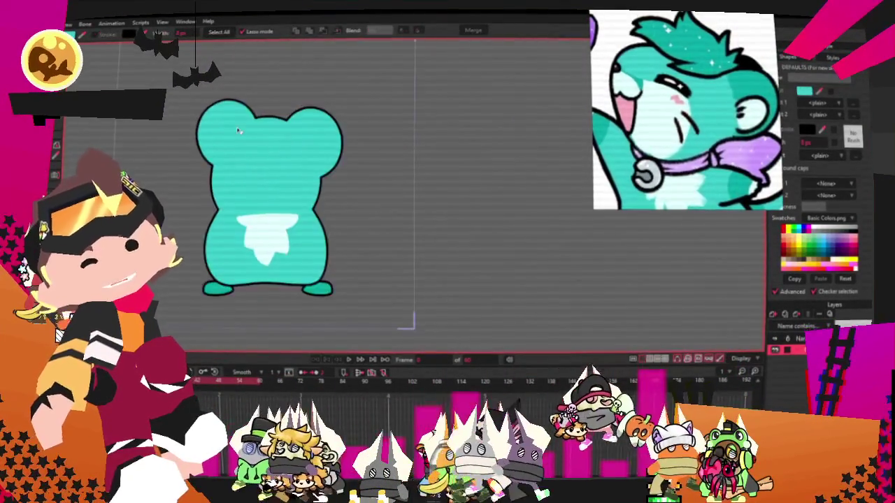
Select the teal triangle shape from among the overlapping shapes
scroll(239, 130, up, 3)
scroll(266, 119, down, 3)
scroll(280, 112, up, 2)
scroll(297, 104, down, 2)
scroll(296, 105, up, 2)
scroll(296, 104, up, 1)
scroll(296, 104, down, 1)
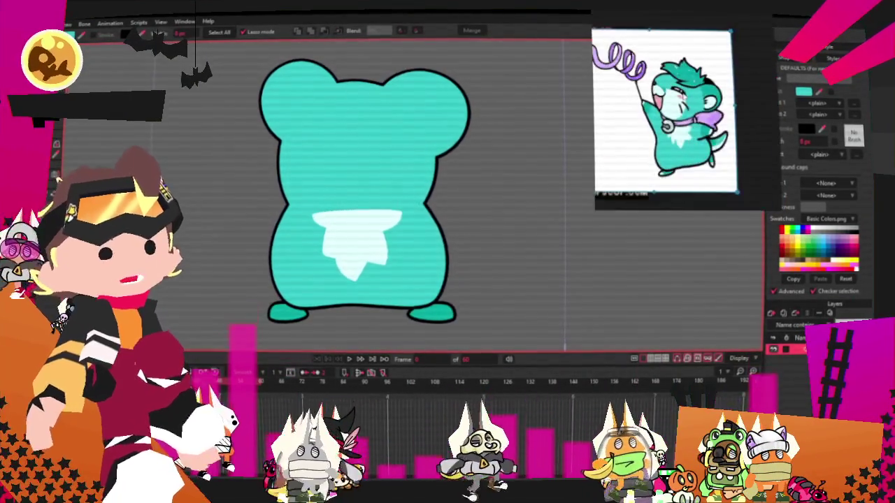
scroll(186, 241, up, 2)
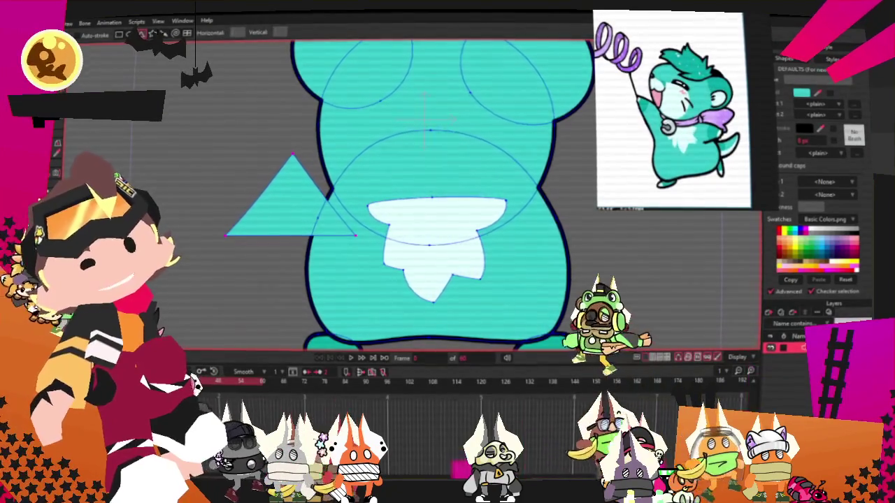
key(q)
click(304, 201)
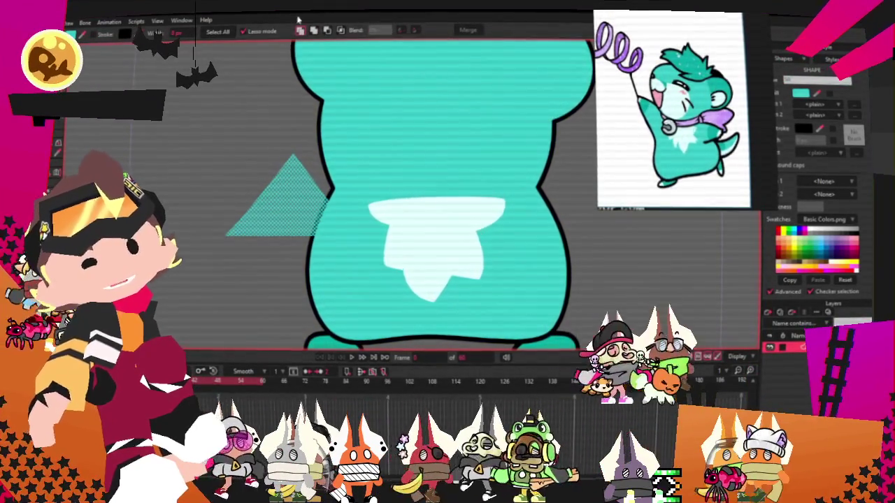
click(294, 203)
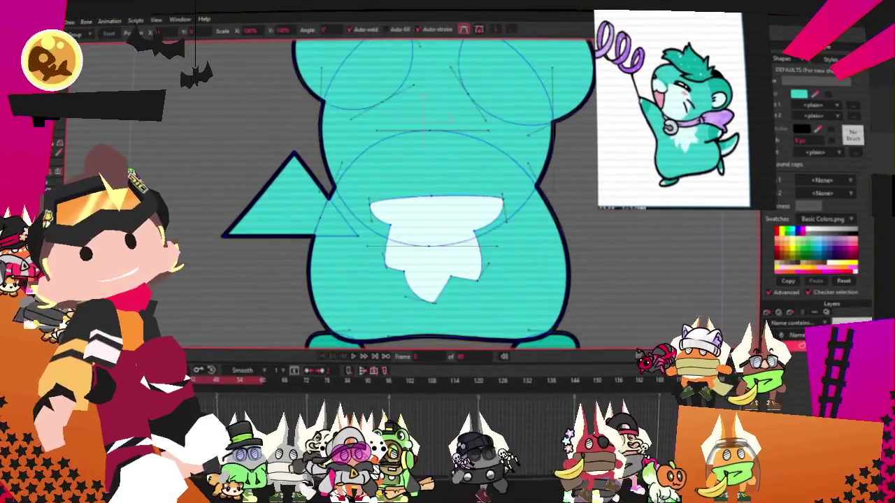
Drag the triangle's corners so it juts from the body's left side as a pointed arm
drag(287, 175, 355, 180)
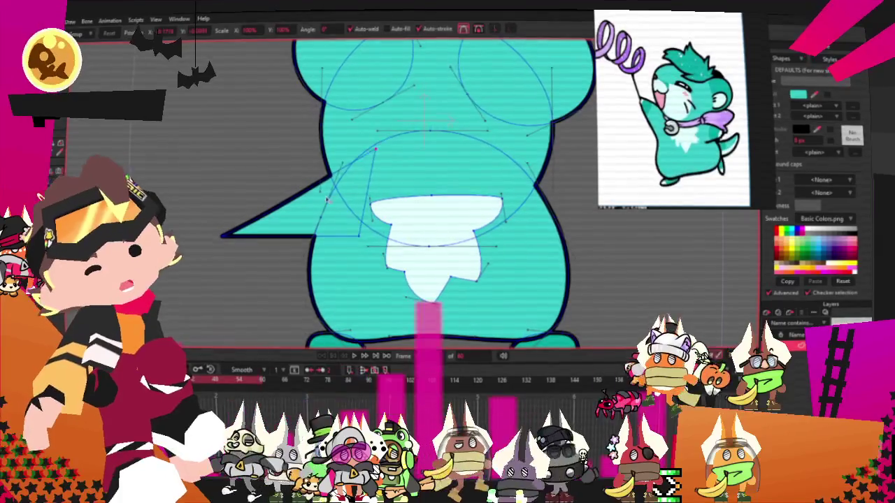
drag(218, 213, 236, 160)
drag(360, 235, 351, 250)
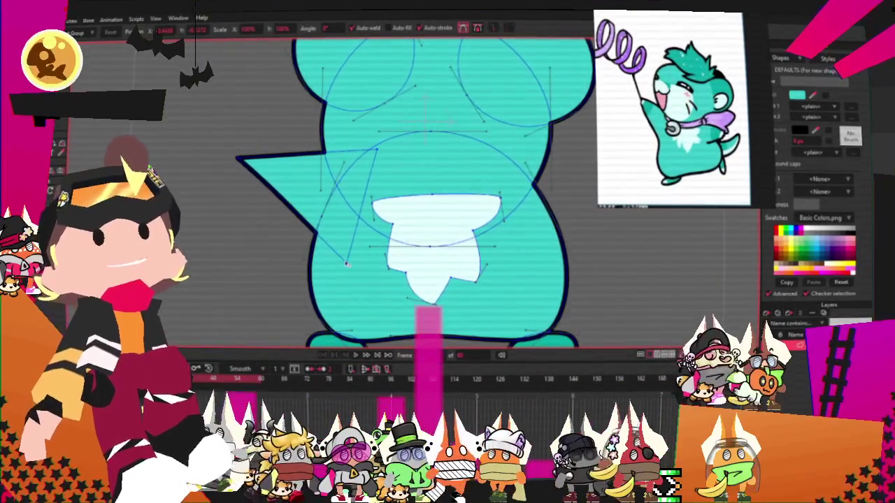
scroll(315, 189, up, 2)
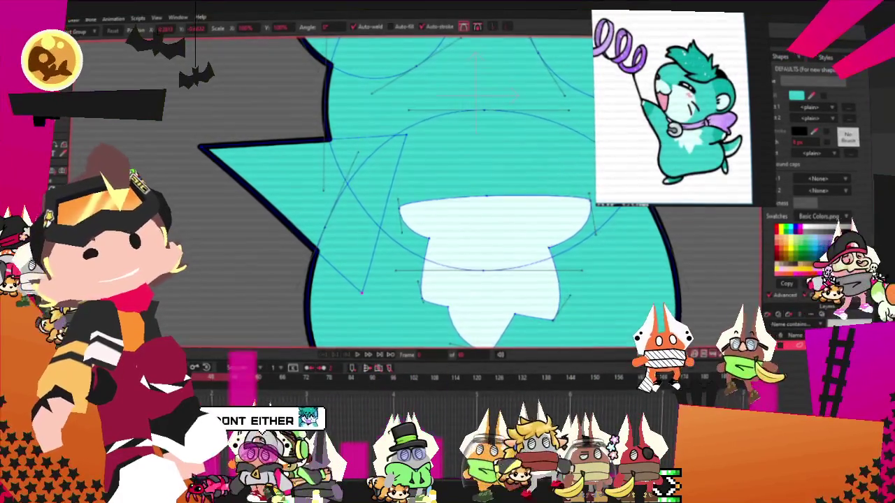
Add a new corner on the arm's top edge to start a jagged fingered tip
key(a)
drag(224, 142, 211, 119)
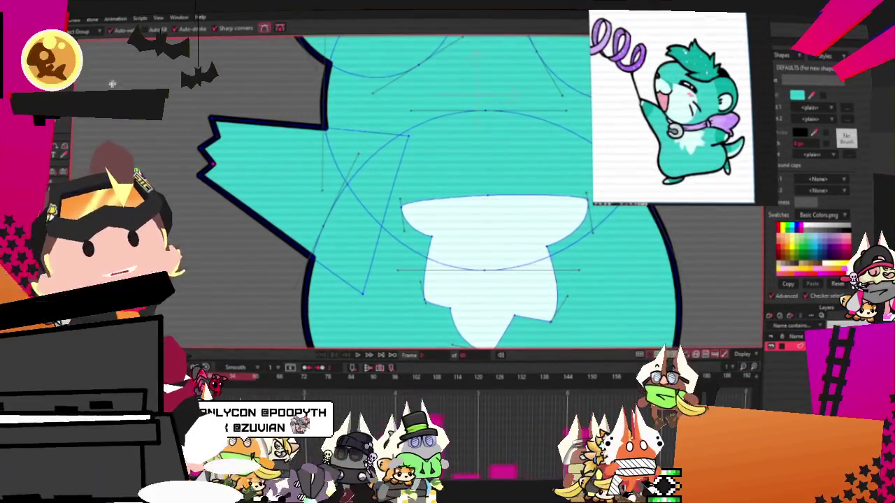
key(c)
scroll(211, 205, up, 2)
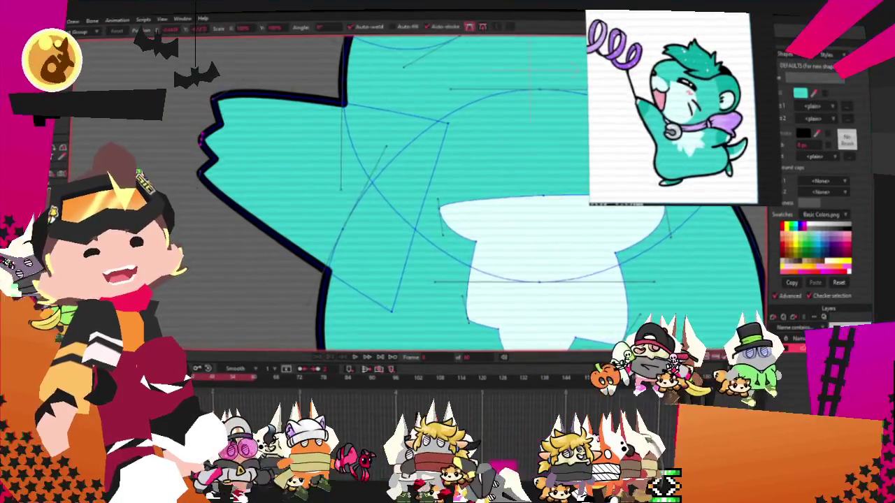
scroll(202, 137, up, 1)
scroll(224, 145, up, 1)
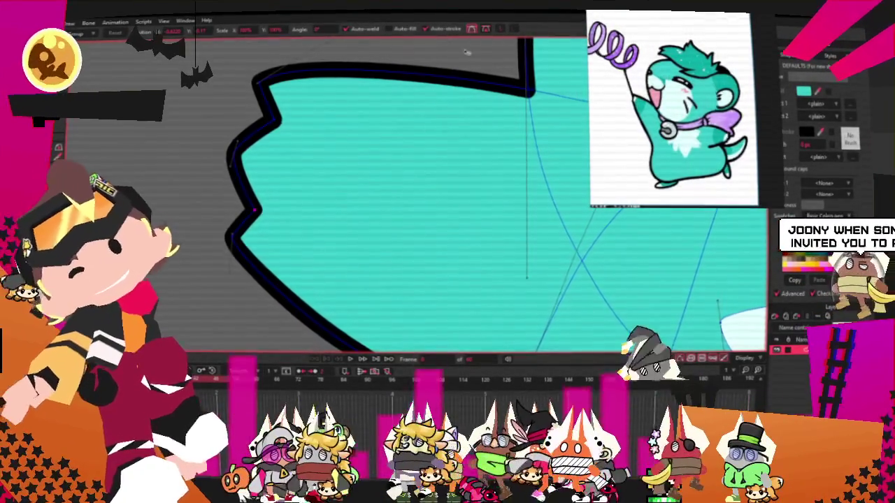
scroll(447, 195, down, 2)
scroll(447, 195, down, 2)
scroll(414, 208, up, 3)
scroll(391, 220, up, 1)
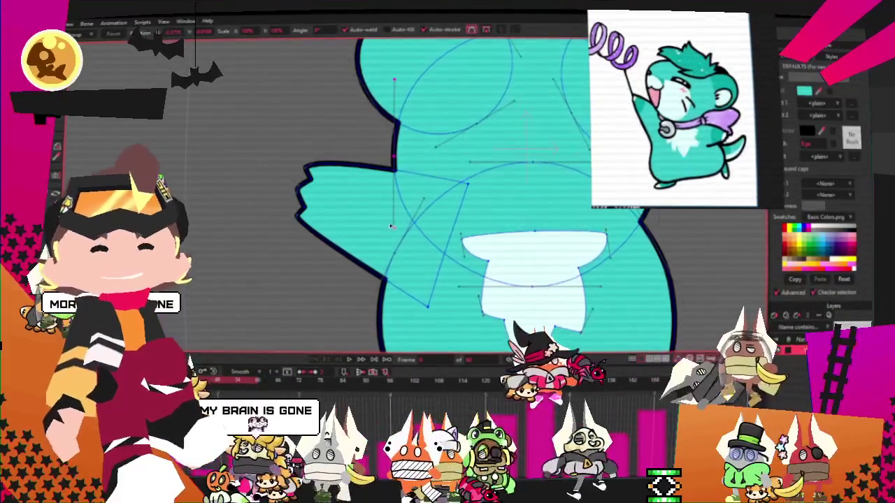
Slim the arm's top edge and rotate the arm clockwise so it tilts downward
click(385, 225)
scroll(386, 226, up, 1)
scroll(385, 226, up, 1)
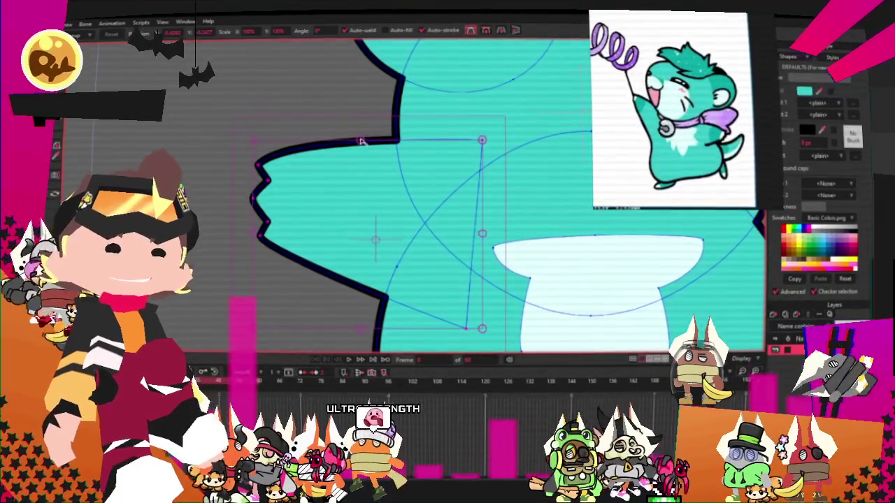
drag(361, 142, 369, 182)
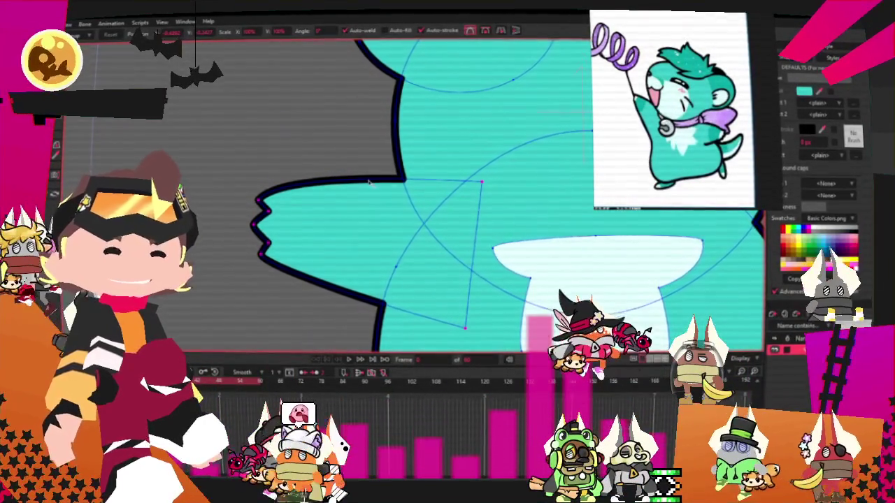
drag(488, 256, 473, 310)
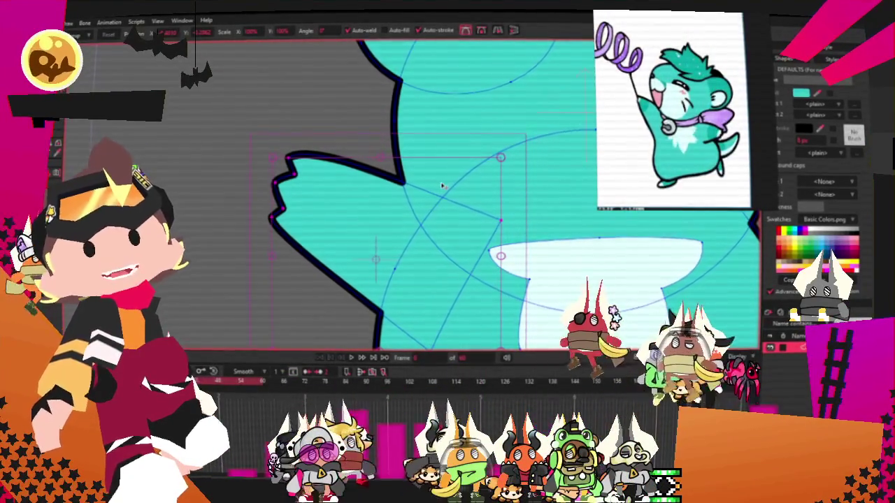
scroll(482, 213, down, 2)
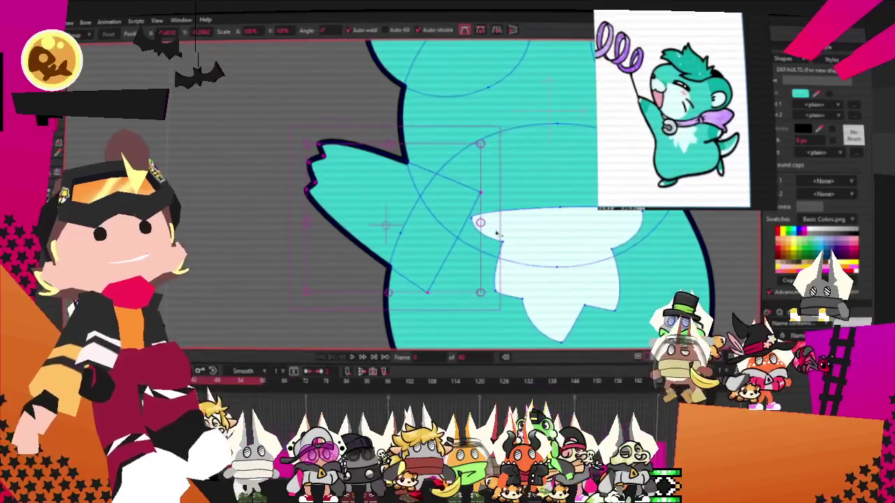
drag(496, 222, 444, 235)
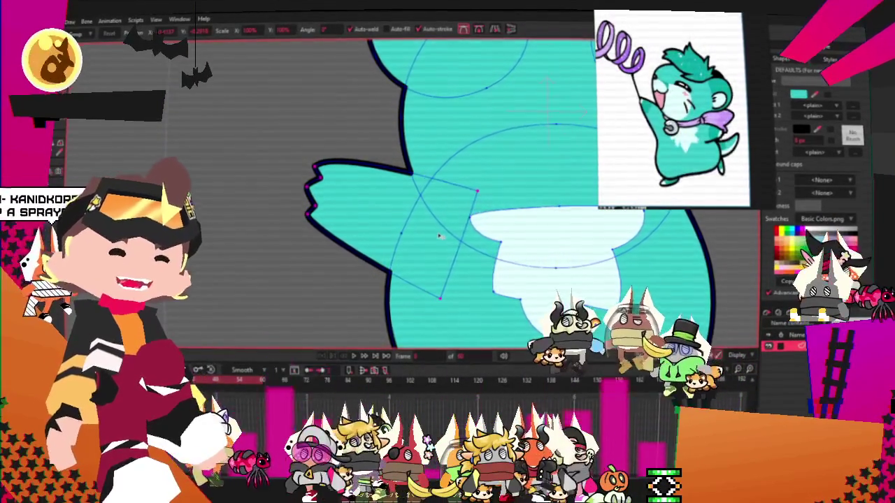
scroll(444, 236, down, 3)
scroll(434, 210, up, 1)
scroll(433, 210, up, 1)
scroll(434, 210, up, 1)
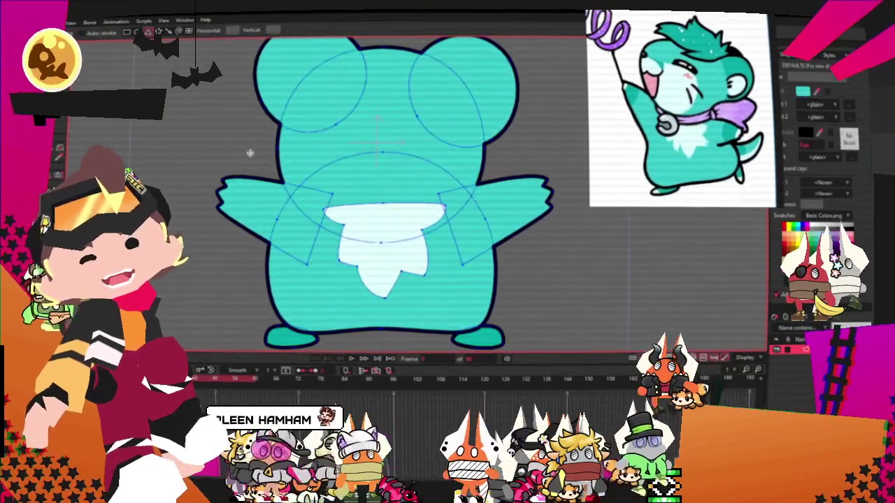
Zoom the view and switch to the Select Shape tool
scroll(249, 152, up, 2)
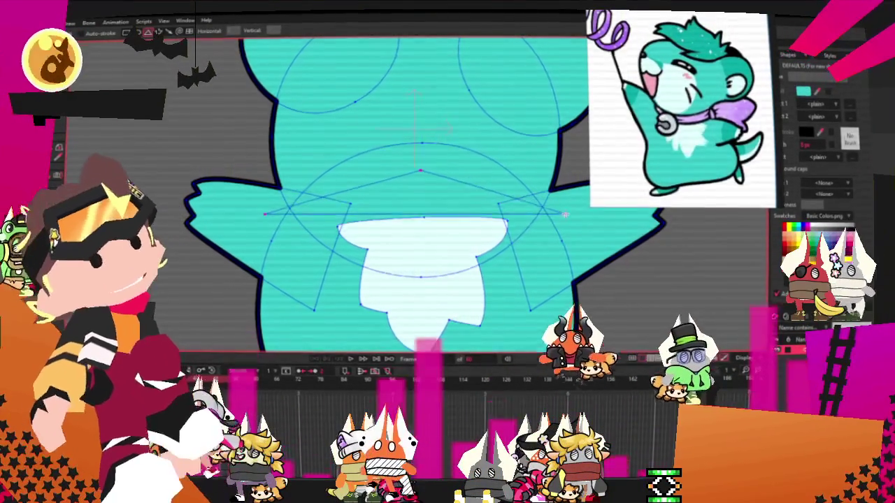
key(g)
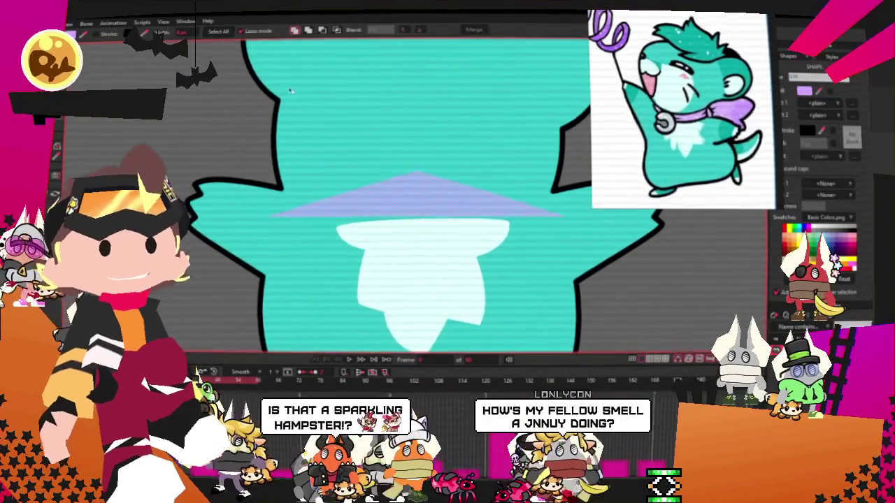
Stretch the lavender triangle into a neck band with a V top and tapered left end
scroll(291, 220, down, 3)
scroll(174, 119, up, 1)
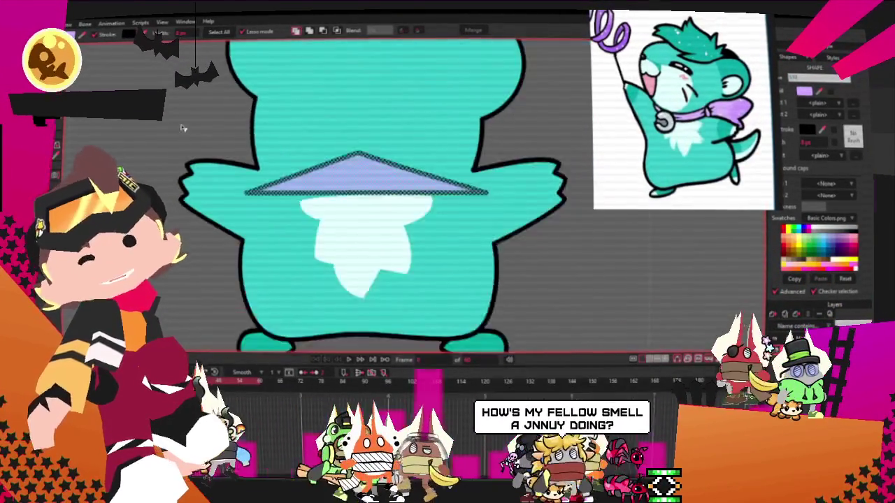
scroll(259, 163, down, 1)
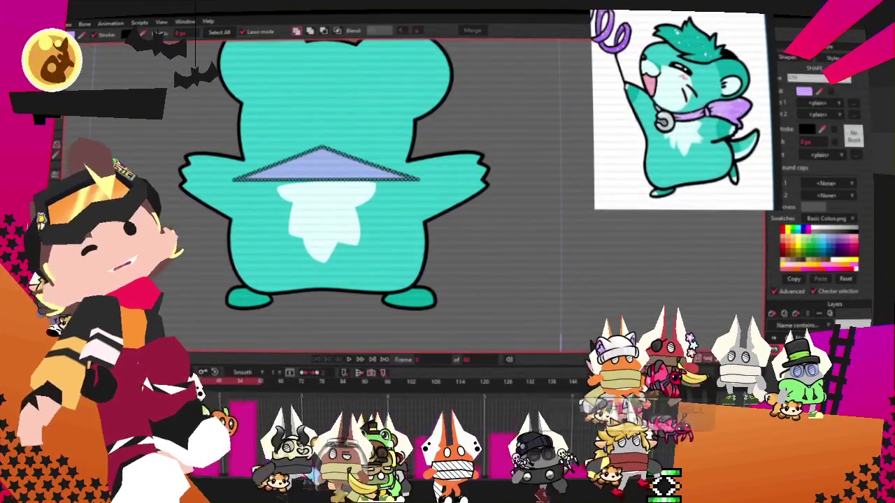
scroll(327, 164, up, 1)
scroll(326, 163, up, 2)
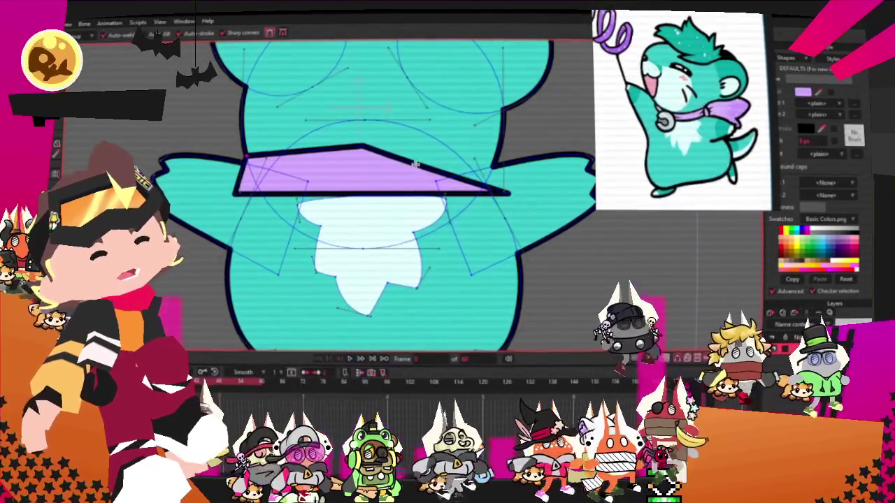
drag(415, 163, 552, 168)
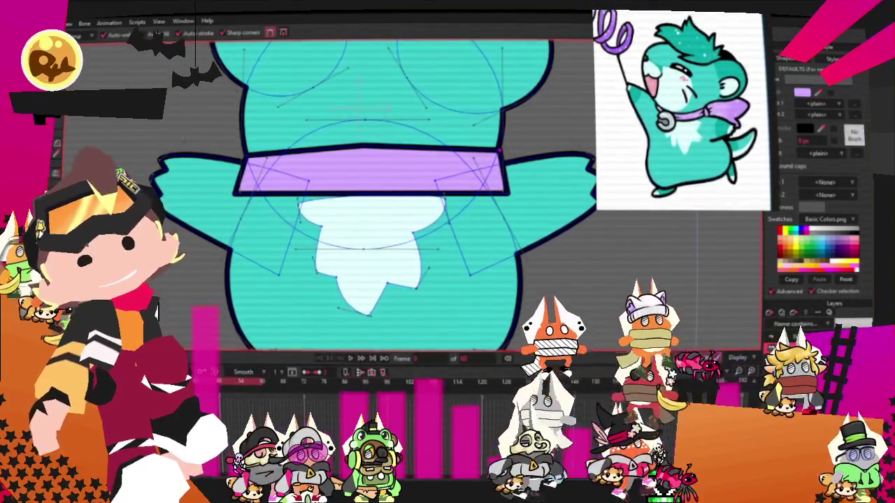
scroll(275, 156, up, 2)
drag(409, 139, 411, 190)
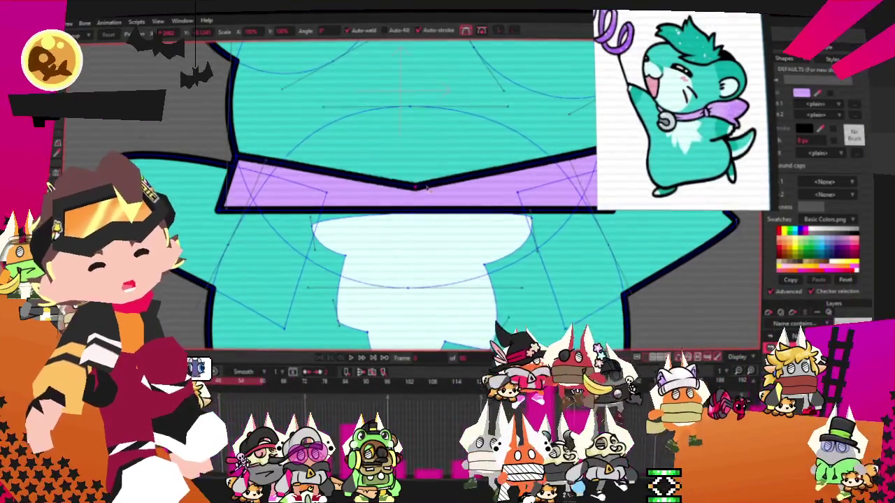
drag(217, 210, 228, 168)
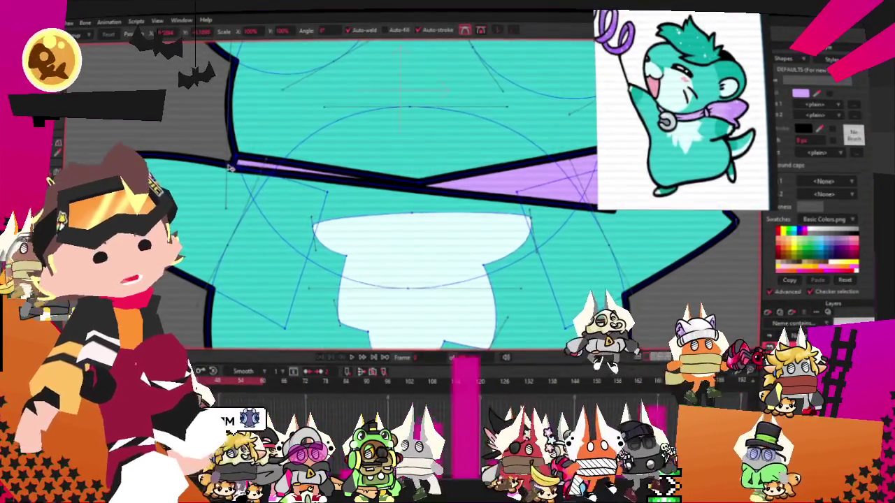
Curve the collar band and lower its upper edge slightly
scroll(228, 168, down, 3)
scroll(448, 164, up, 3)
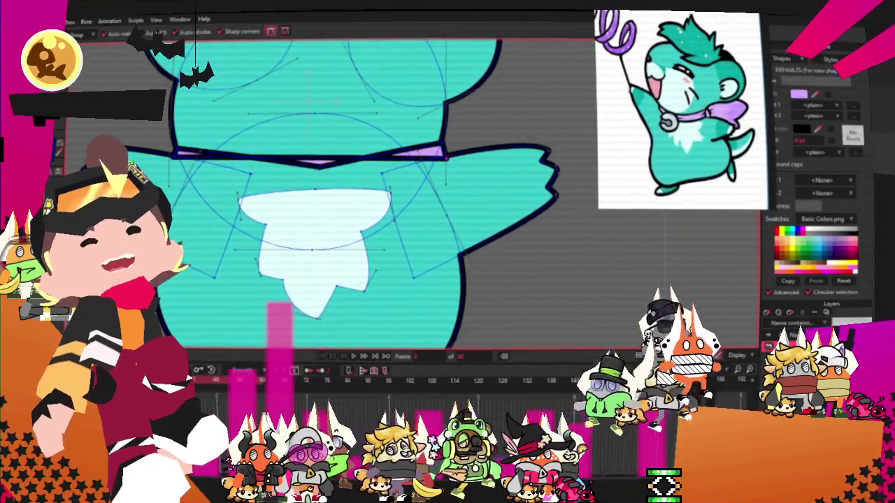
scroll(445, 161, up, 2)
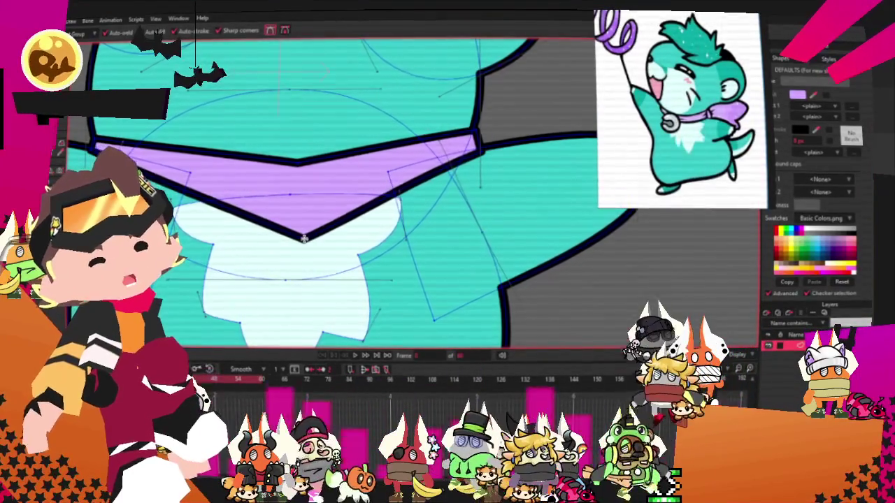
key(c)
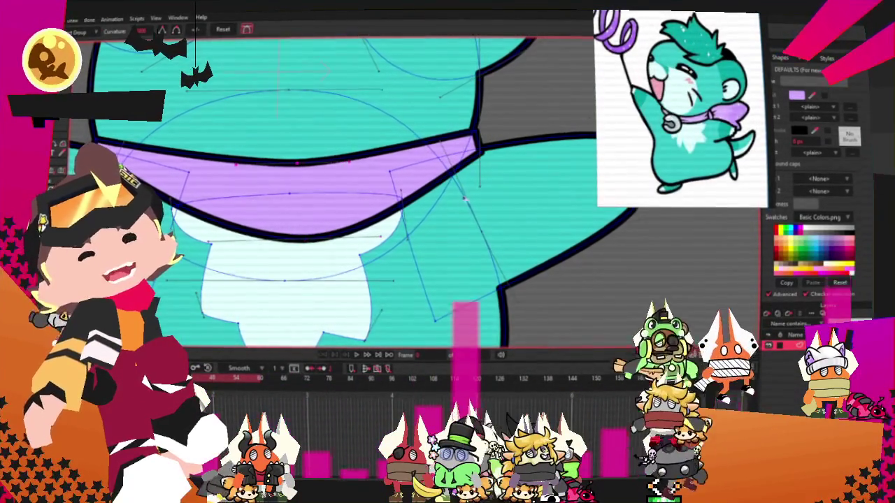
key(t)
scroll(218, 179, up, 1)
drag(217, 179, 218, 190)
scroll(337, 243, down, 2)
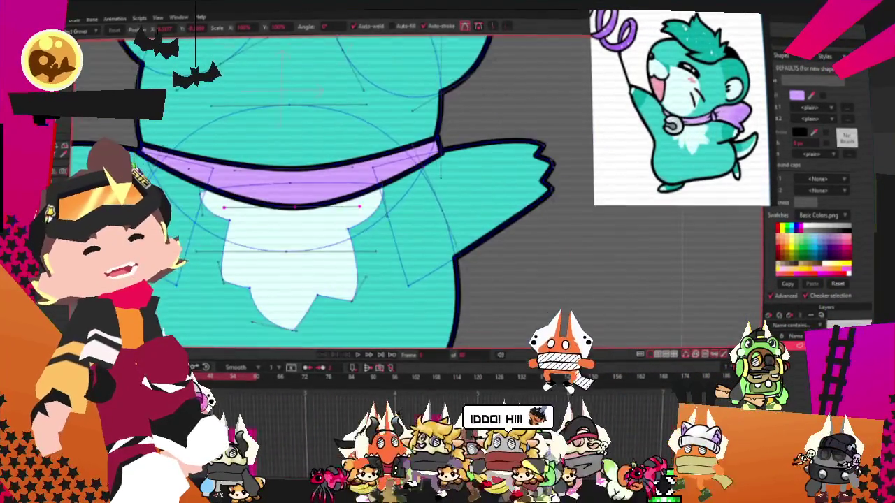
scroll(338, 244, up, 2)
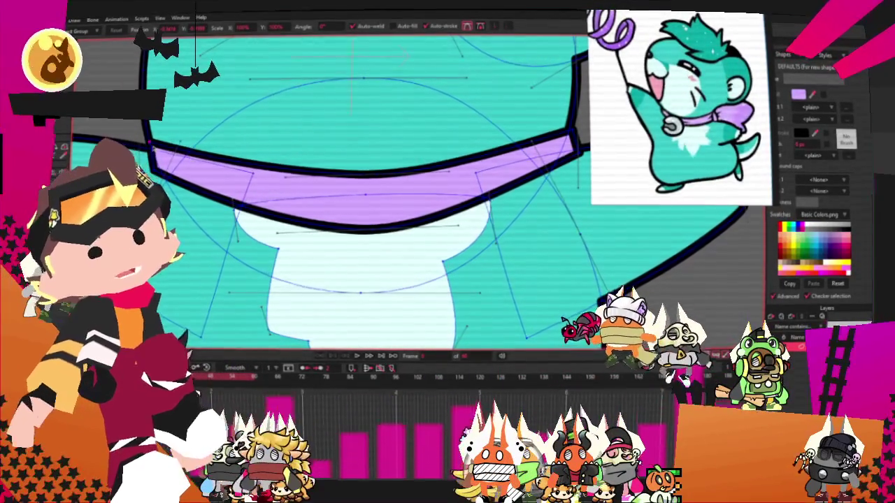
scroll(188, 231, down, 2)
scroll(446, 162, up, 2)
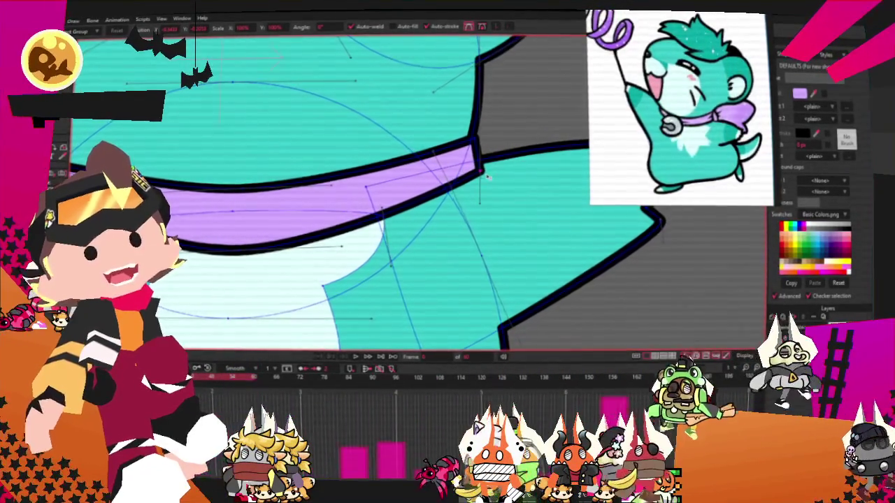
scroll(439, 170, down, 3)
scroll(427, 125, down, 2)
scroll(416, 91, down, 2)
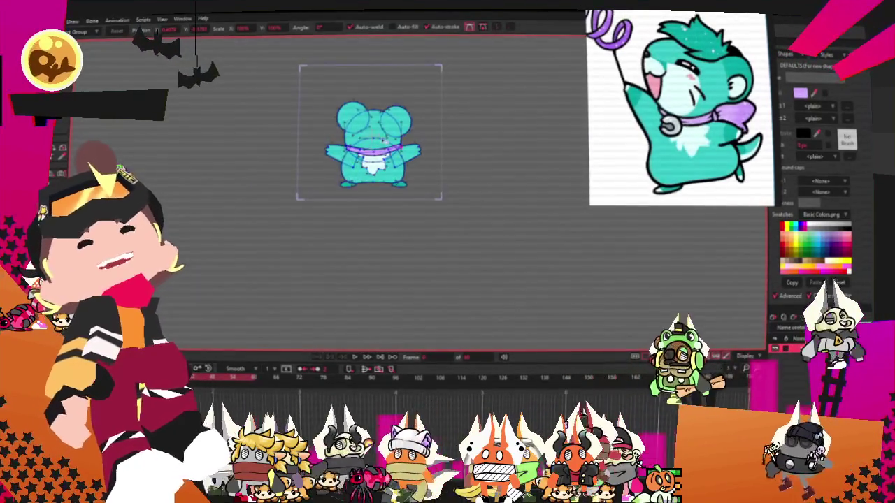
scroll(410, 73, down, 1)
scroll(340, 112, up, 2)
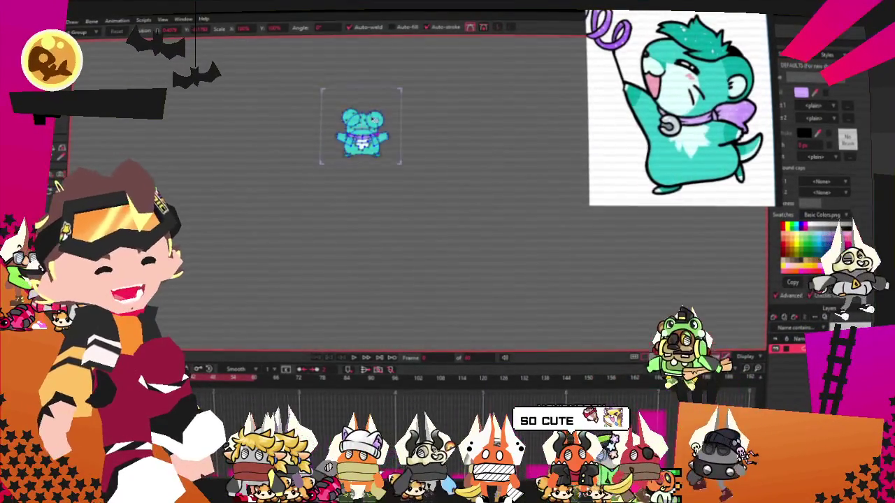
scroll(343, 155, up, 2)
scroll(343, 154, up, 1)
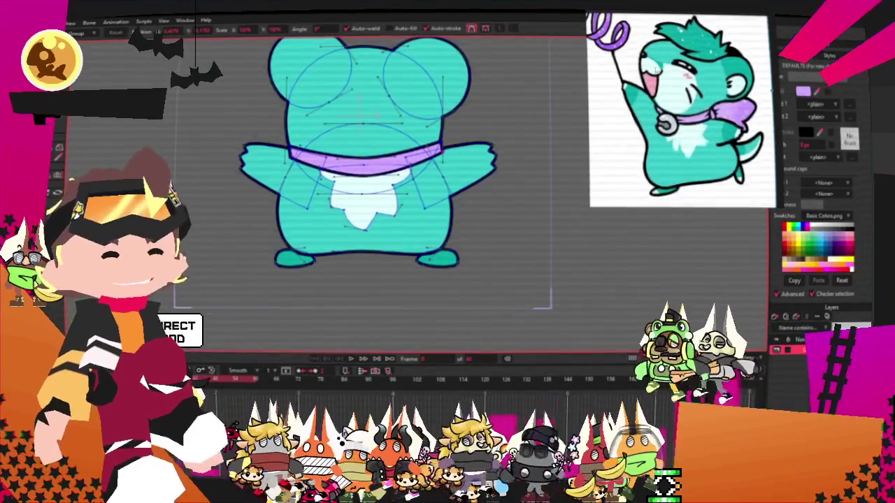
scroll(413, 181, down, 2)
scroll(412, 181, up, 2)
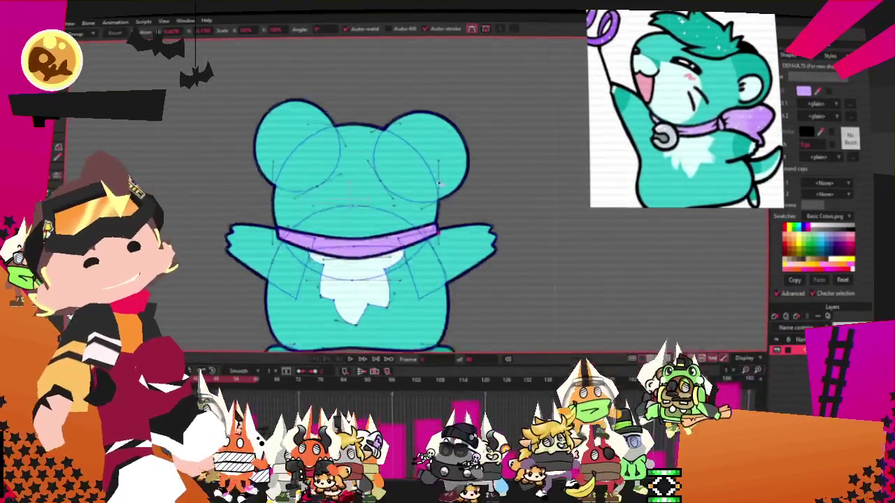
scroll(412, 181, up, 1)
key(e)
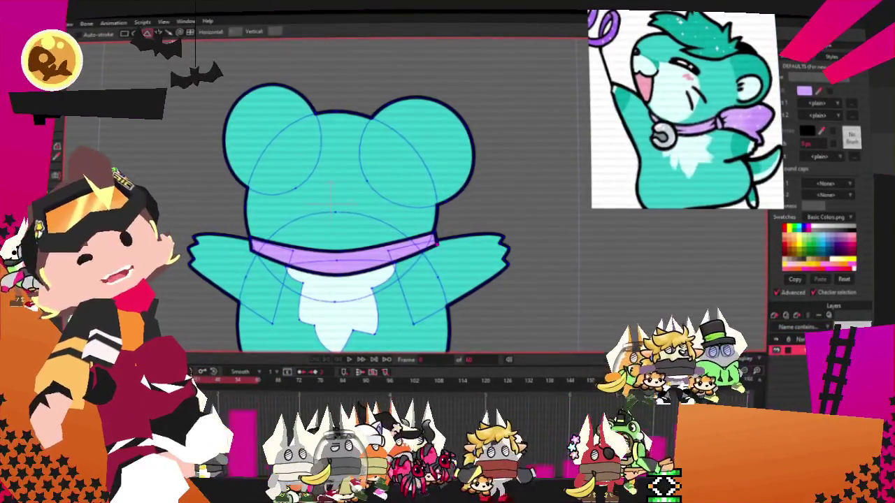
Draw an oval over the hamster's lower face and select it to set a pale fill
scroll(321, 211, up, 2)
drag(252, 177, 436, 280)
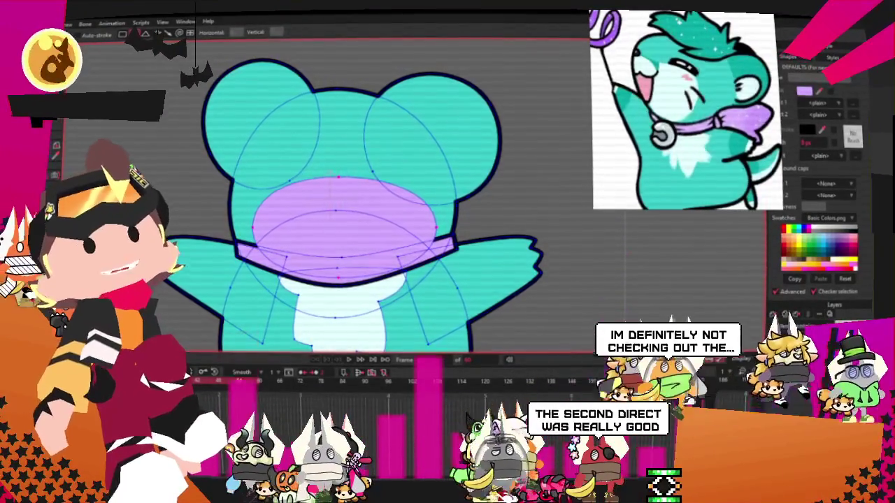
scroll(306, 142, down, 2)
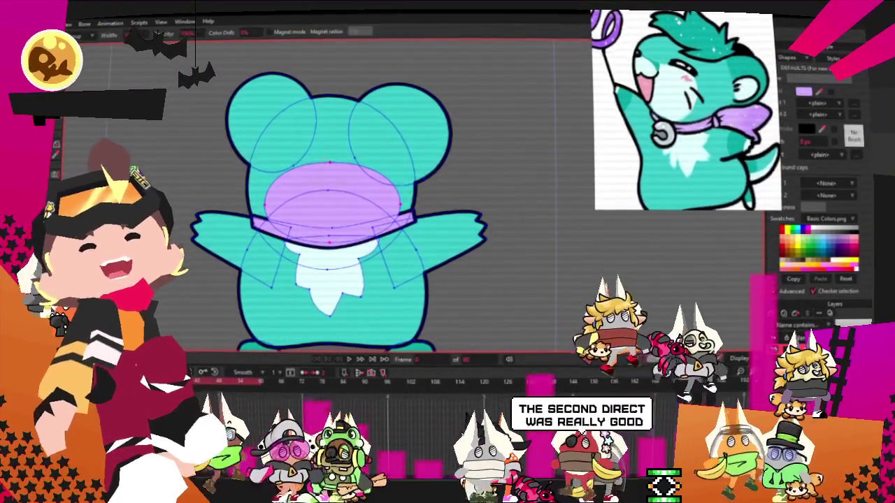
key(s)
click(343, 275)
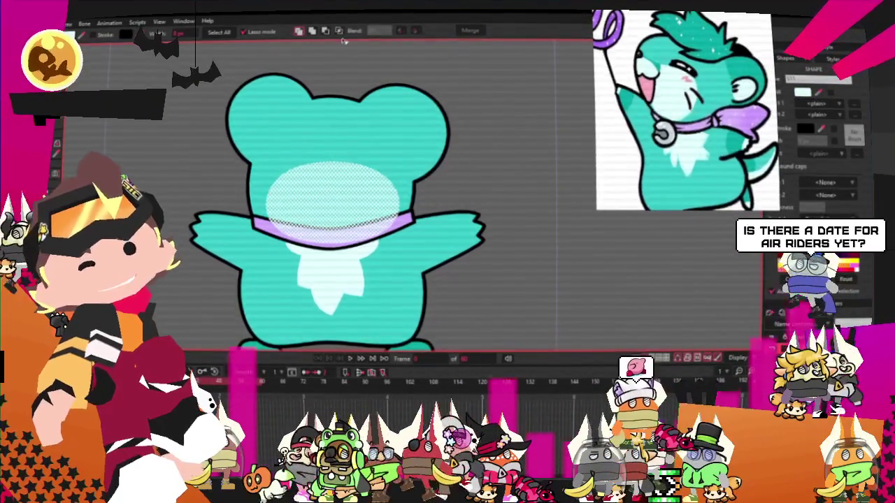
scroll(345, 191, down, 3)
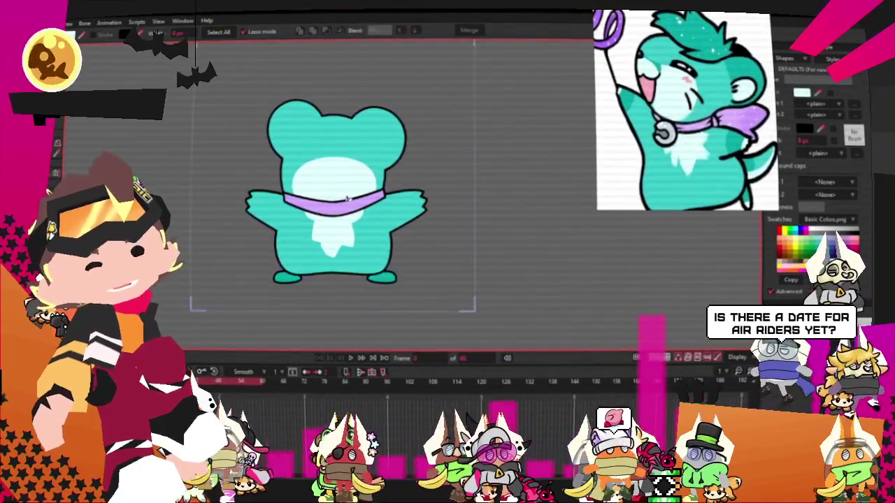
scroll(346, 191, up, 2)
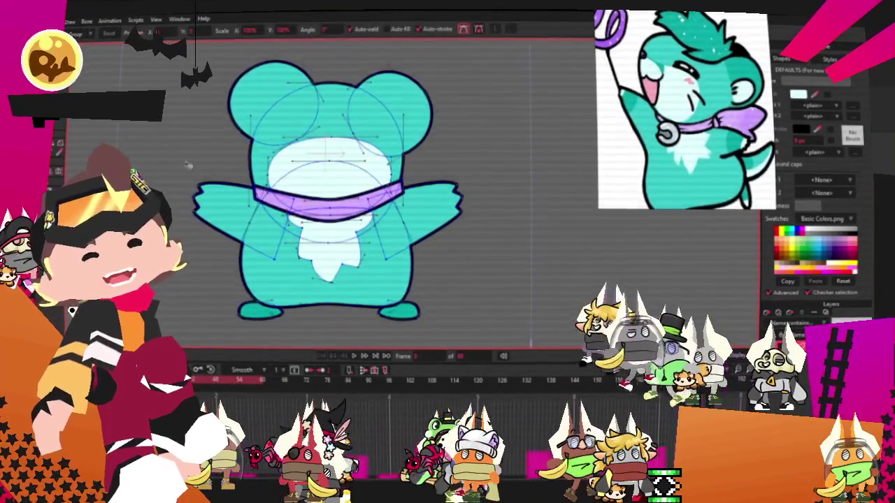
Bulge the chest patch's edge outward under the collar and adjust its curvature
scroll(302, 226, up, 3)
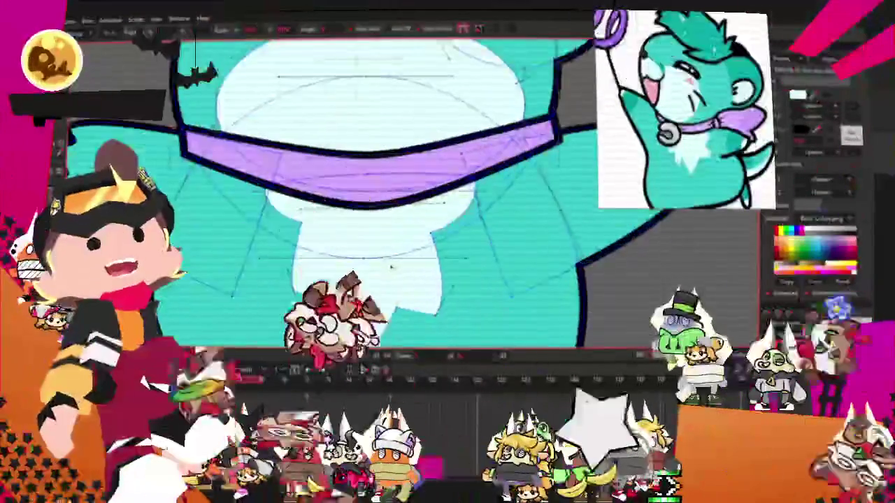
scroll(328, 196, down, 2)
scroll(374, 178, up, 2)
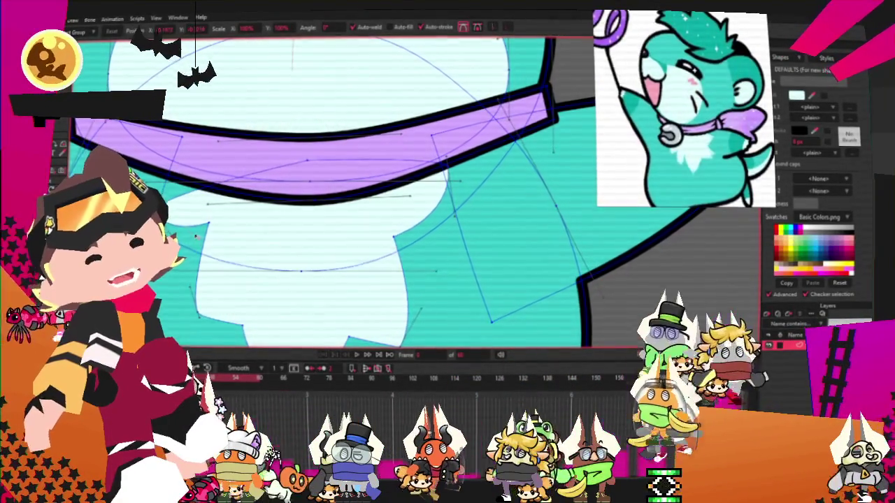
scroll(465, 179, up, 1)
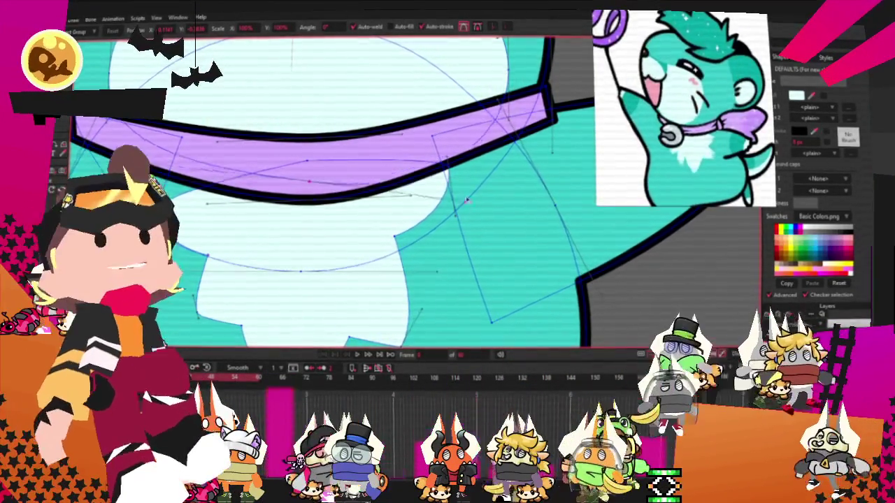
scroll(457, 172, up, 1)
drag(454, 168, 376, 278)
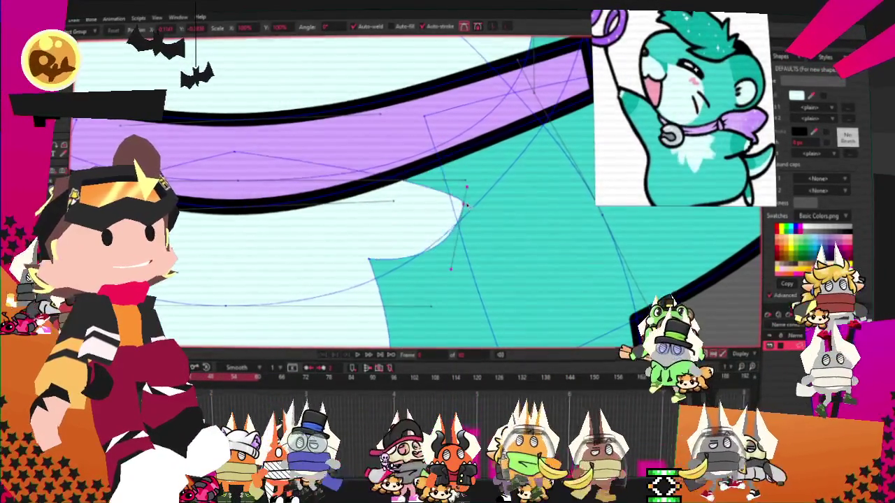
key(c)
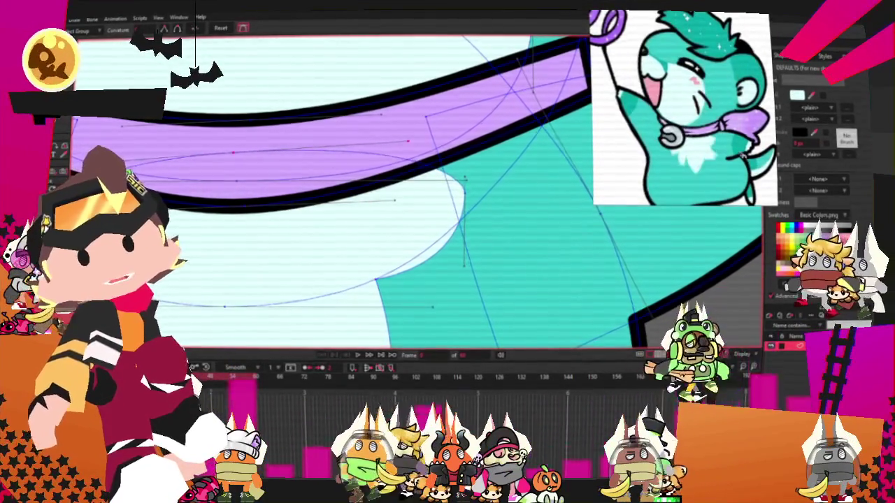
scroll(419, 182, down, 2)
scroll(383, 198, down, 2)
scroll(381, 195, up, 3)
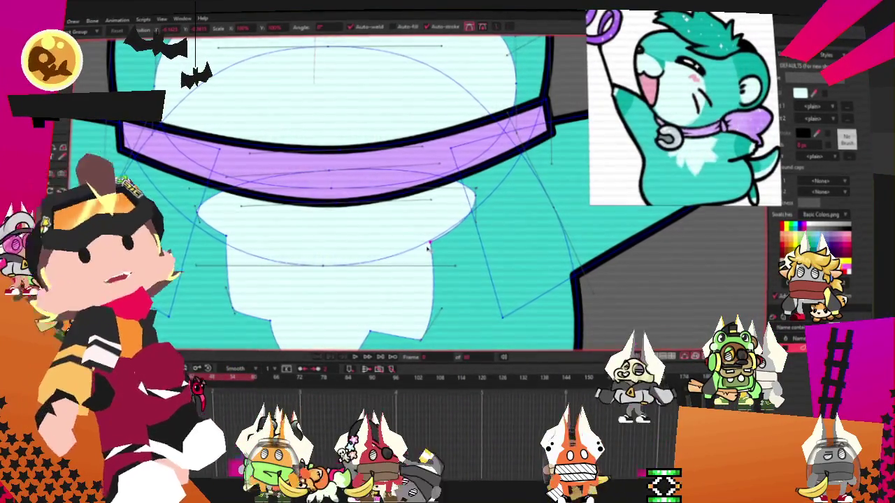
scroll(372, 143, down, 2)
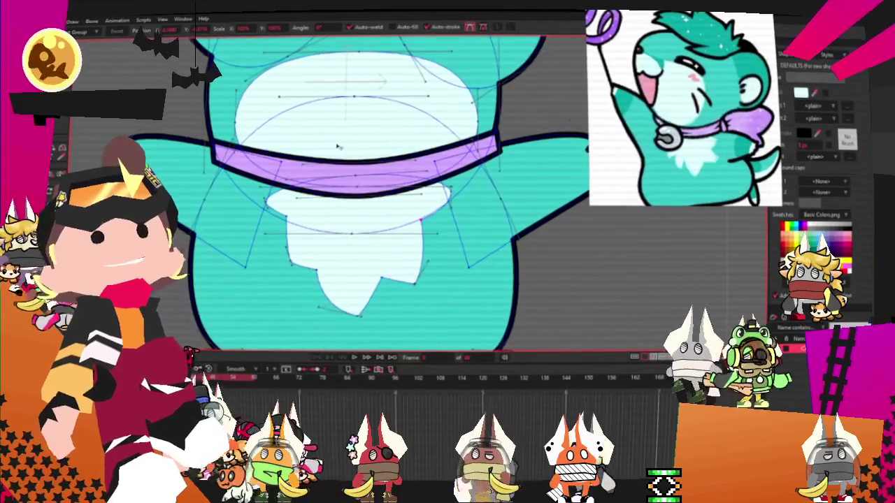
scroll(372, 143, down, 2)
scroll(391, 136, down, 2)
scroll(408, 130, up, 1)
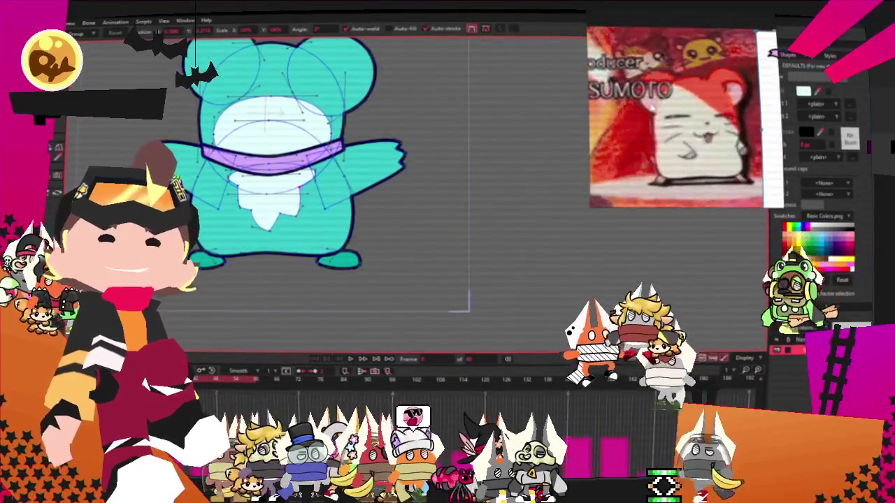
Draw an oval on the face's upper right and fill it solid black
key(ctrl+r)
scroll(277, 135, up, 3)
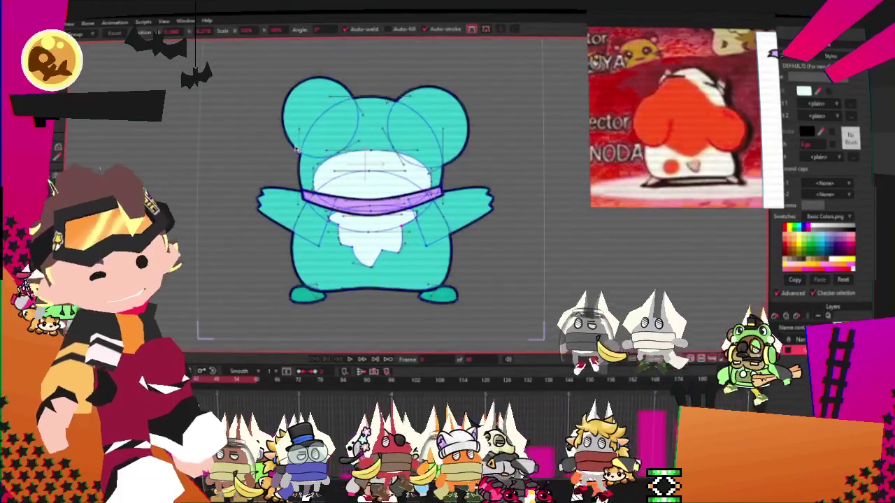
scroll(276, 134, up, 3)
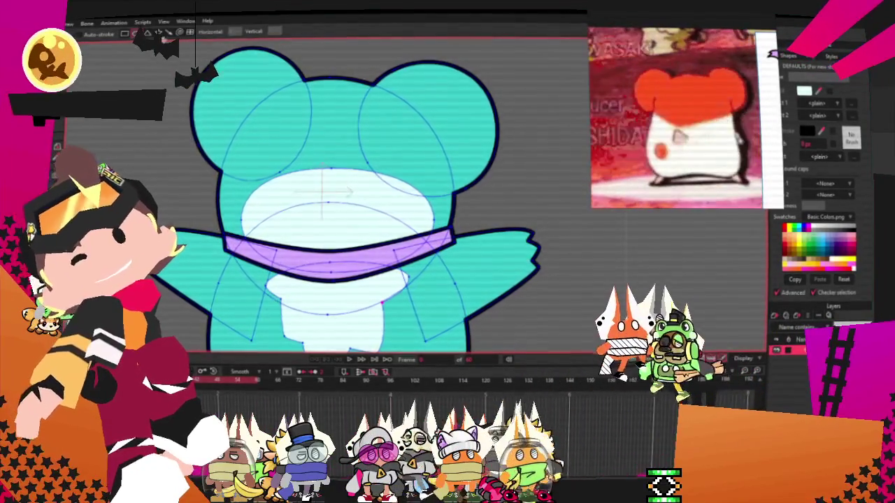
scroll(321, 192, up, 1)
drag(334, 113, 432, 222)
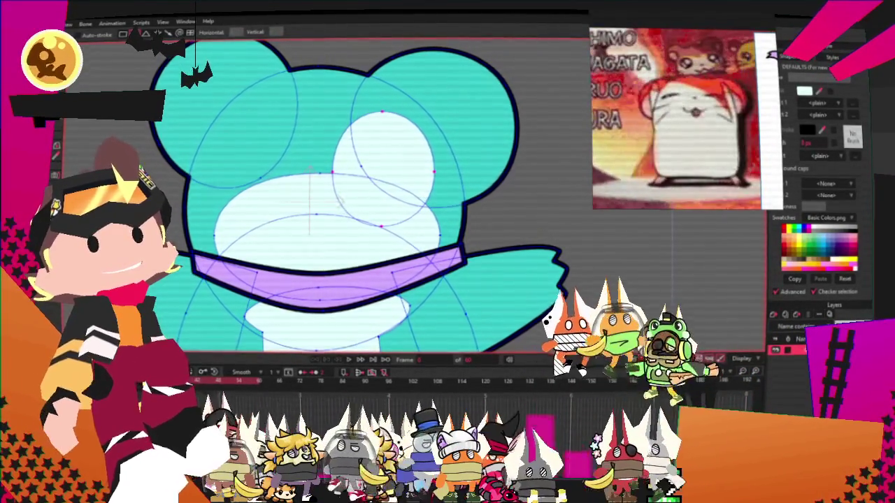
key(q)
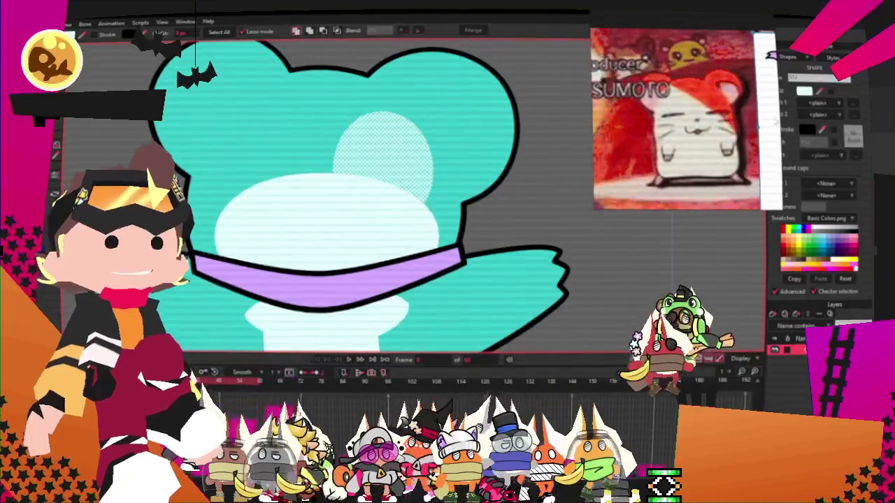
click(807, 128)
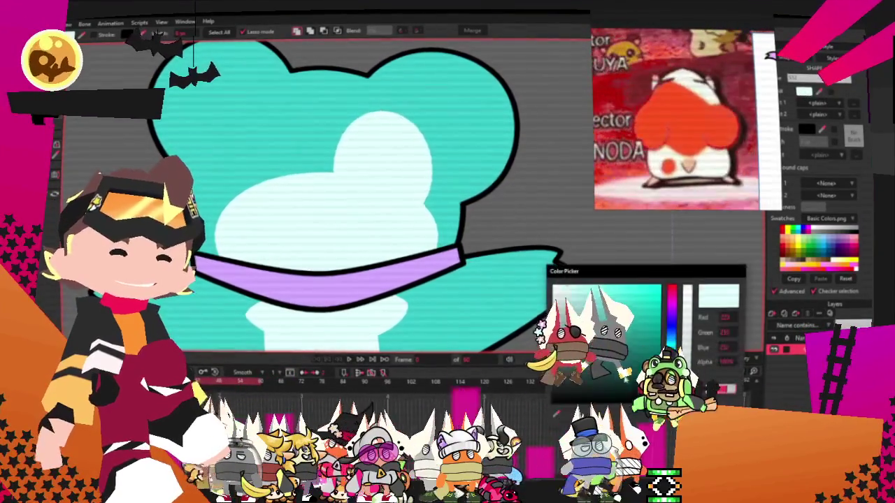
key(Escape)
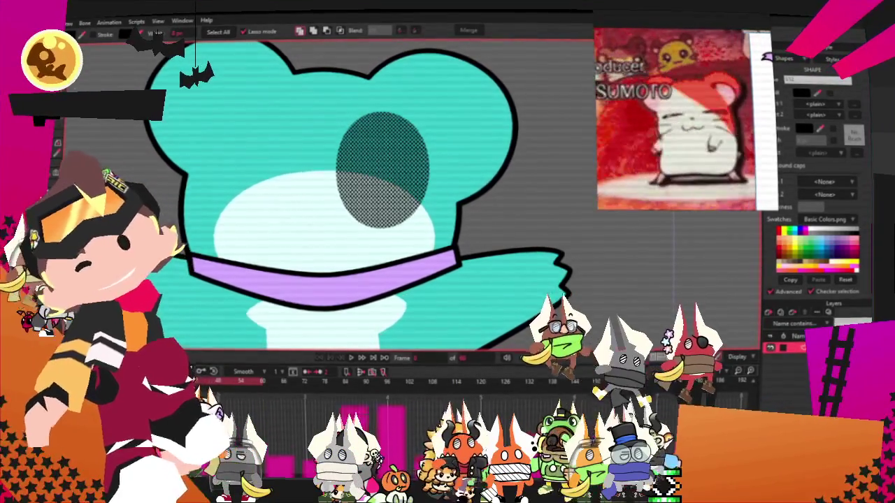
scroll(443, 158, up, 1)
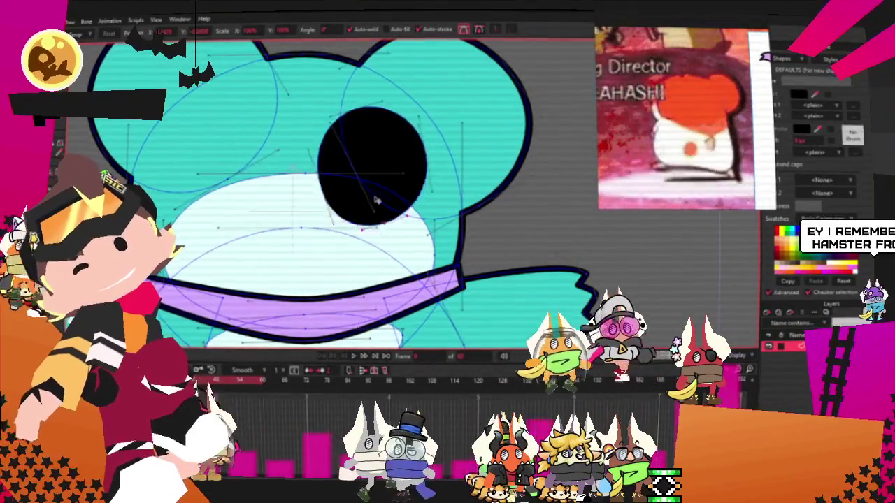
Reshape the black oval into a thin crescent and move it lower on the face
drag(385, 226, 363, 145)
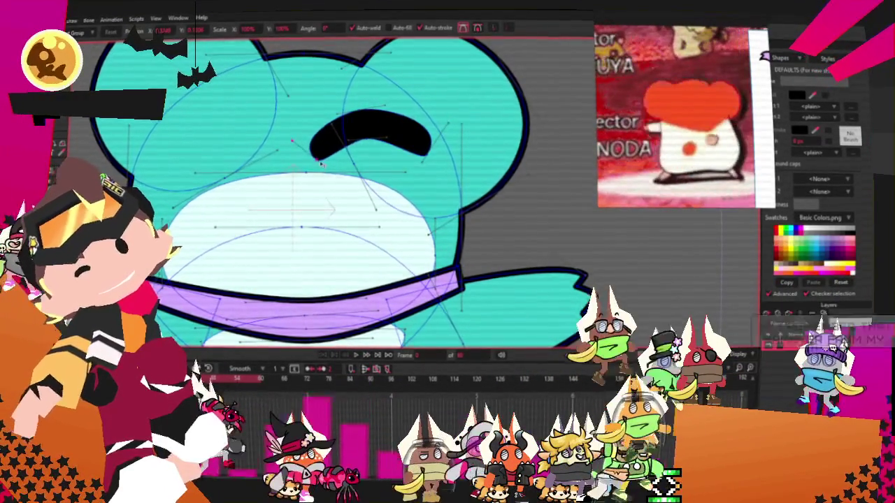
drag(363, 155, 360, 140)
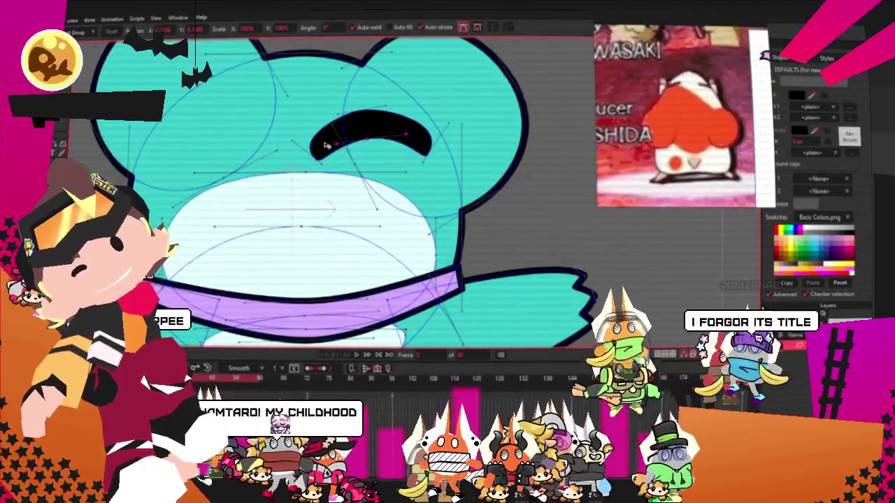
scroll(389, 112, up, 2)
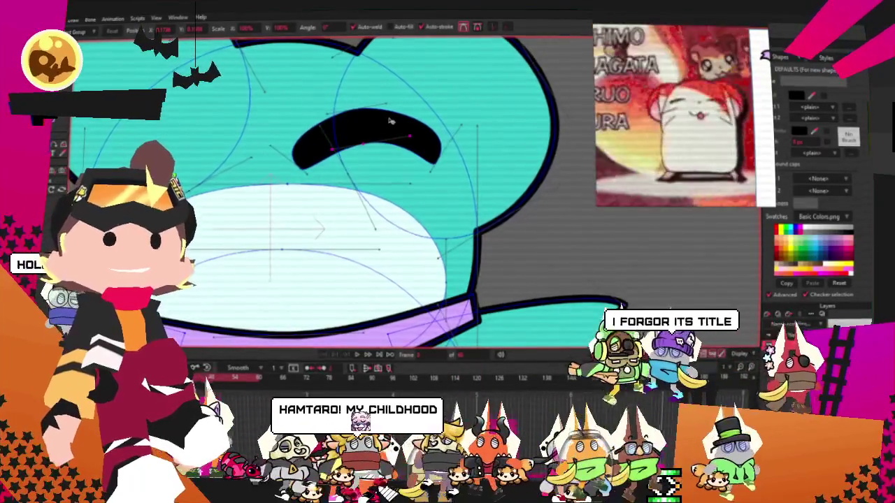
click(387, 124)
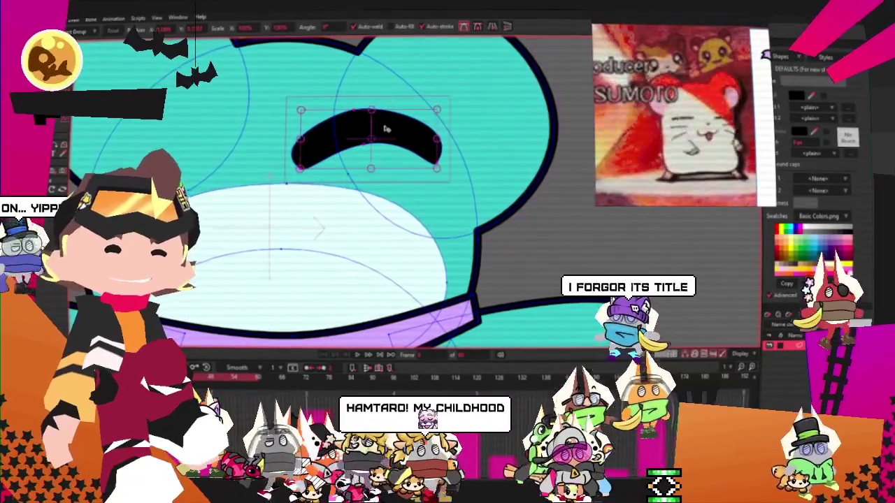
drag(374, 114, 389, 196)
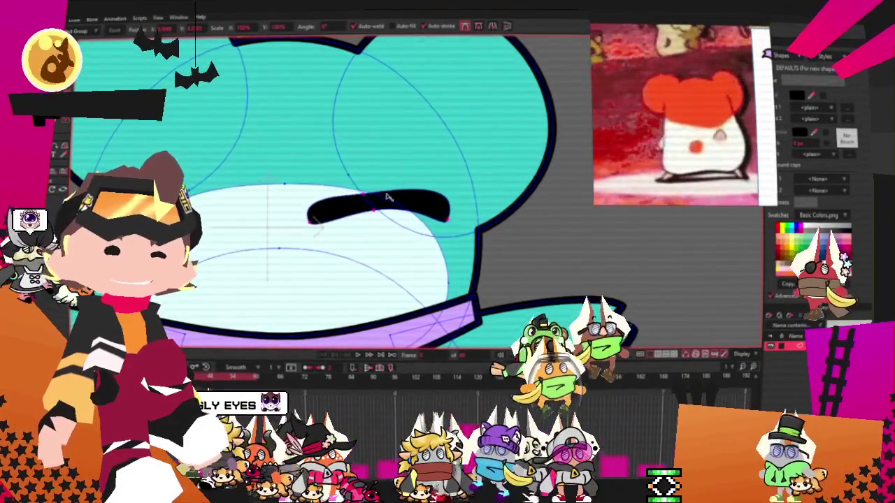
scroll(377, 198, down, 2)
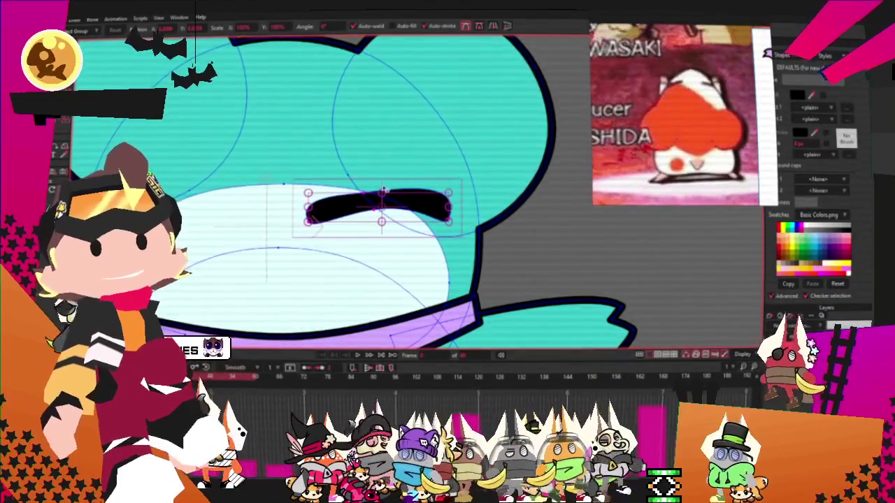
scroll(357, 199, up, 1)
scroll(375, 203, up, 2)
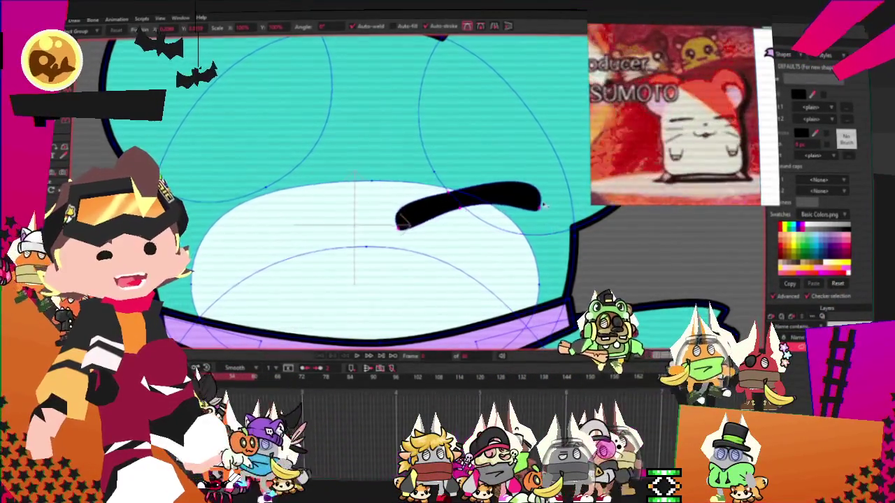
Flatten the eye into a level bar and shift the left eye further left
drag(467, 213, 466, 204)
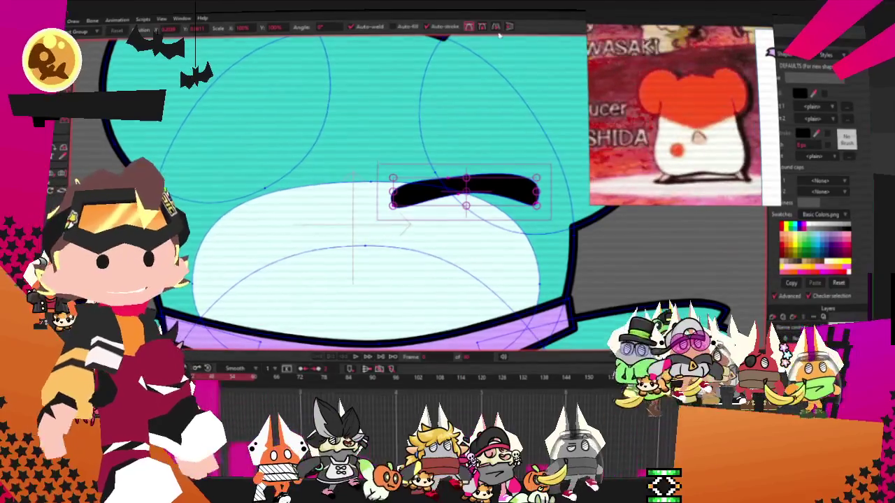
drag(287, 188, 266, 192)
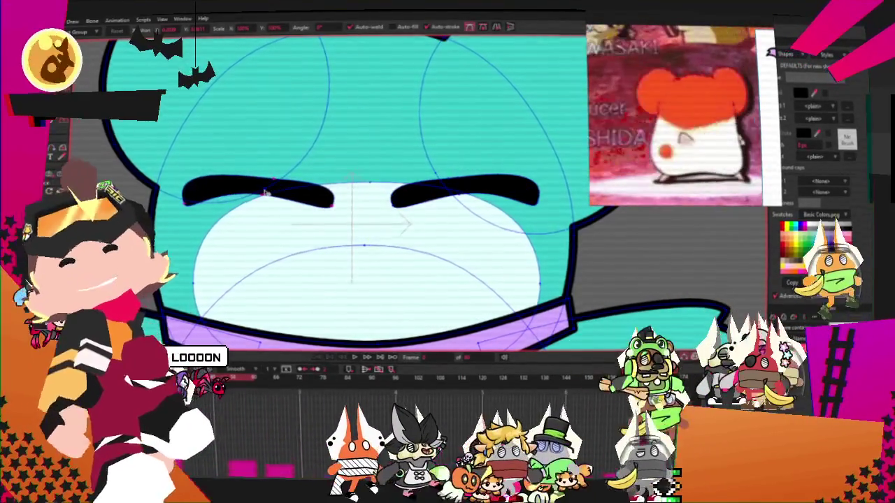
scroll(272, 191, down, 3)
scroll(215, 178, up, 3)
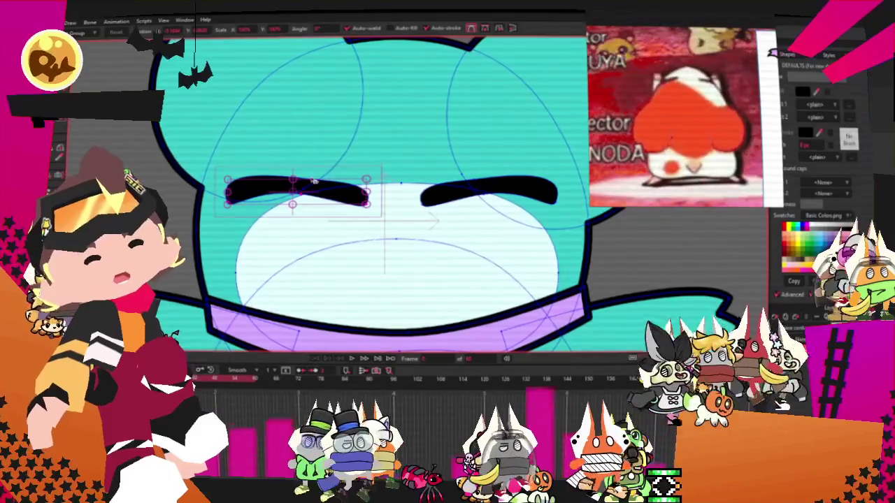
Arch both eyes' top edges upward and tuck in the right eye's inner tip
drag(312, 183, 306, 166)
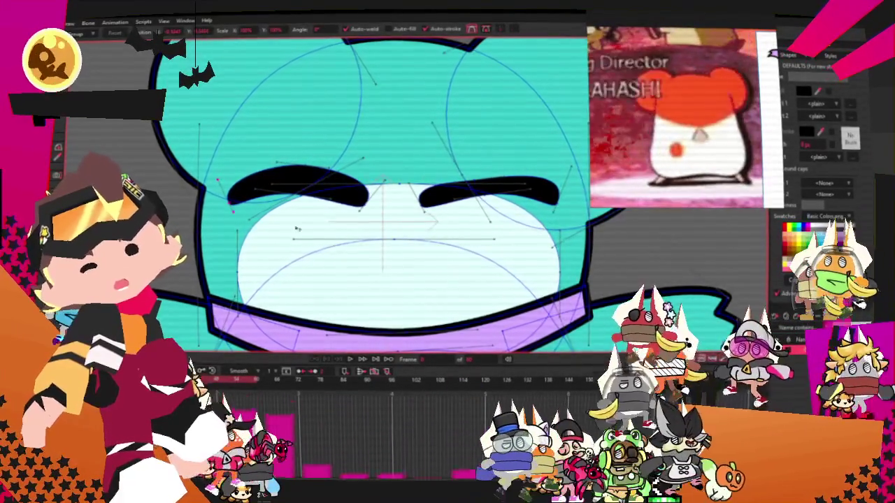
click(367, 199)
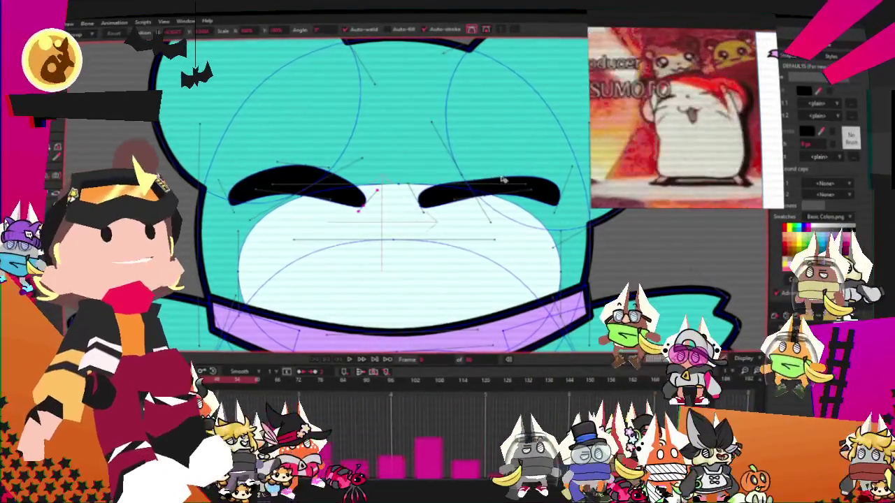
drag(474, 183, 475, 171)
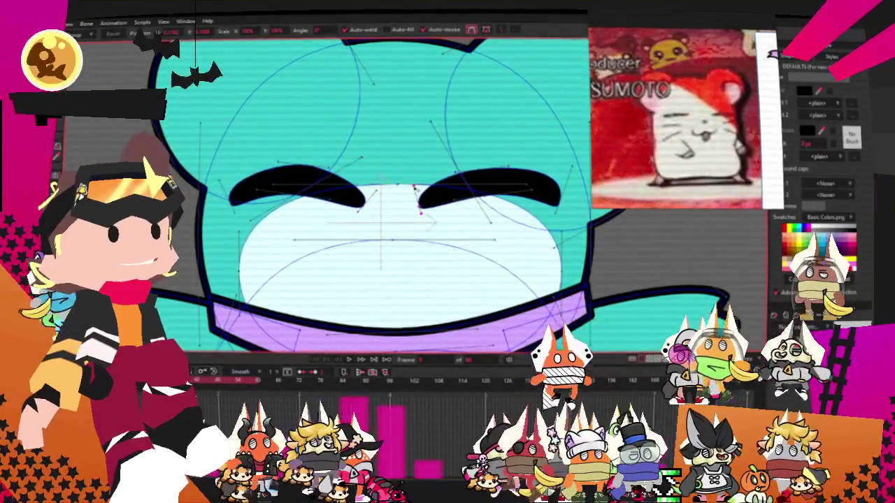
click(419, 205)
drag(419, 207, 429, 209)
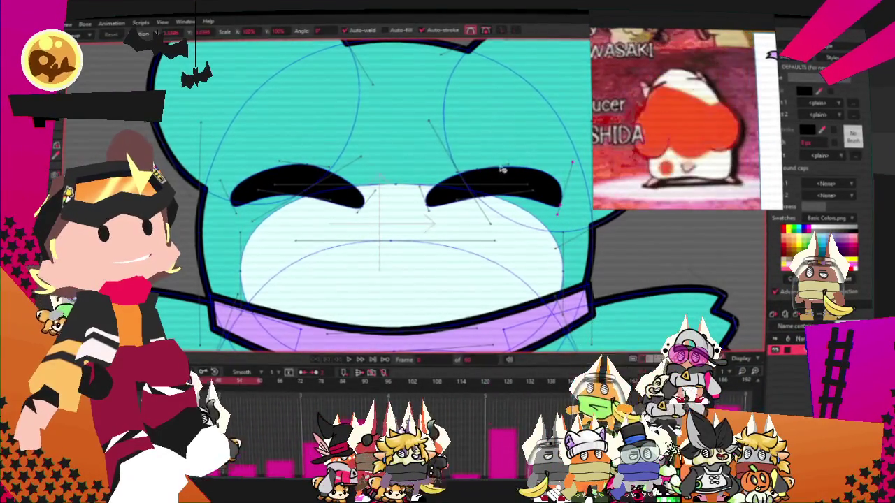
scroll(420, 181, down, 2)
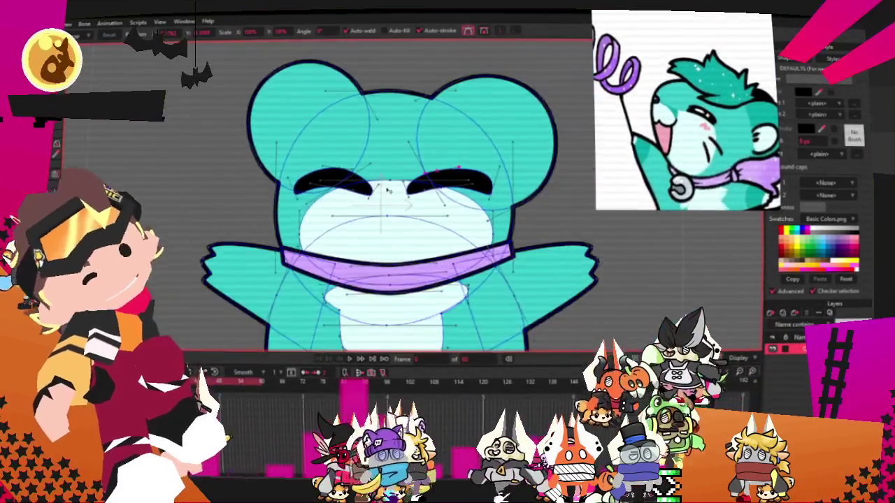
Draw a small black triangular nose, sharpen its corners, and select all its points
key(ctrl+d)
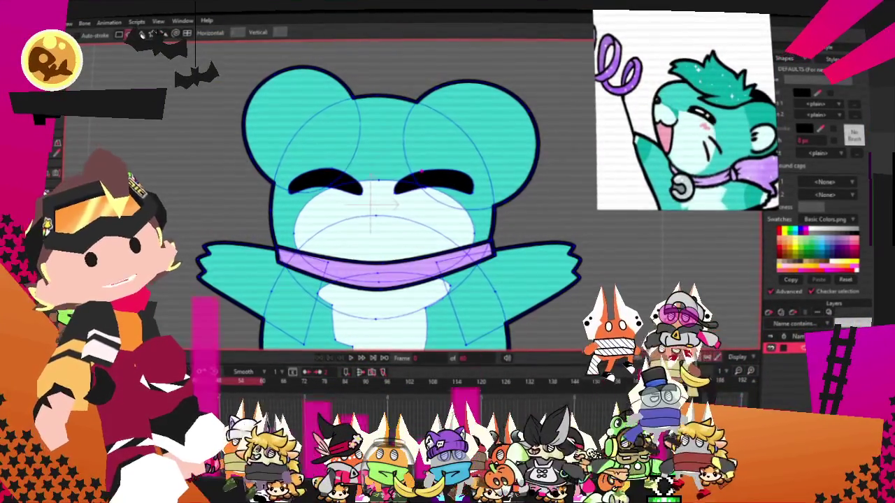
scroll(396, 260, up, 2)
scroll(395, 261, up, 3)
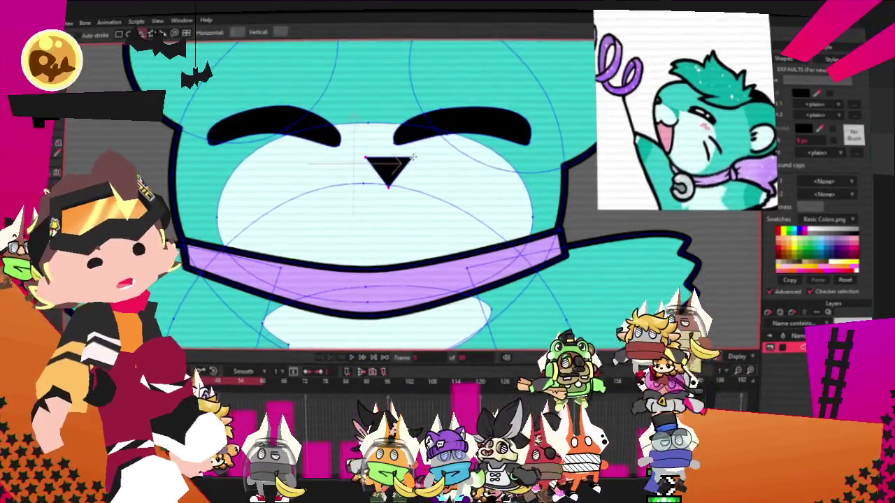
key(c)
scroll(422, 184, up, 1)
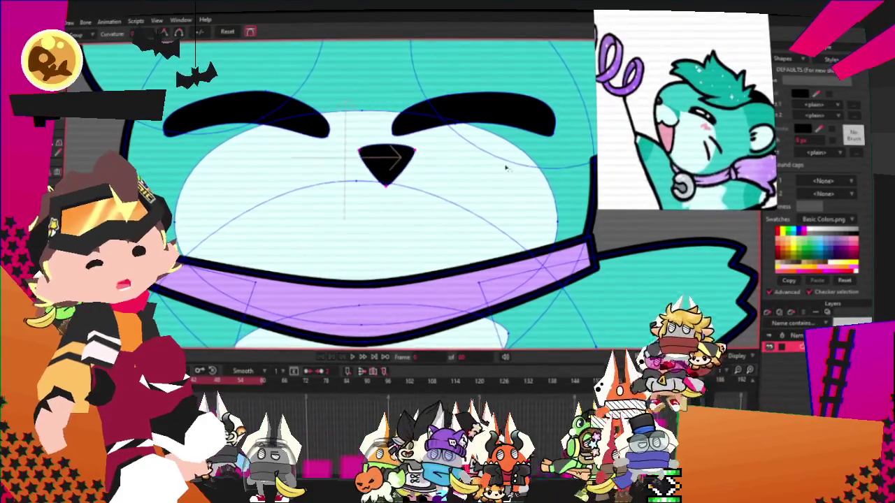
key(t)
scroll(415, 165, up, 2)
double_click(416, 166)
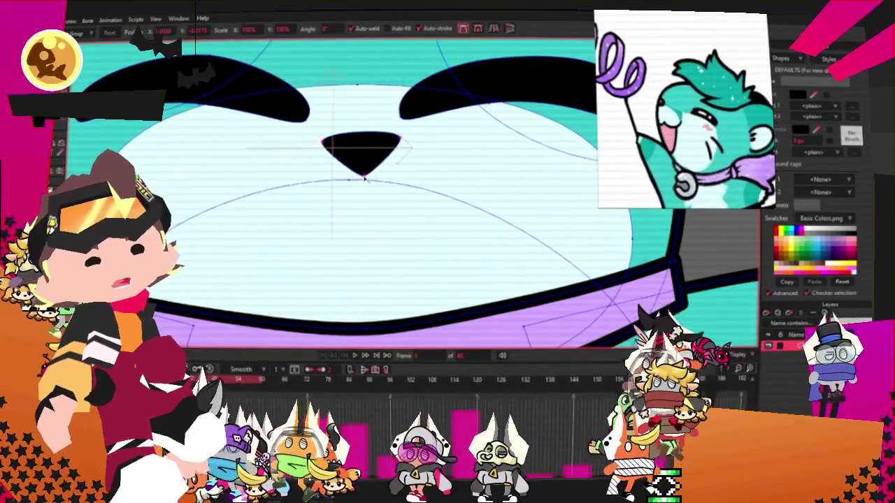
Position the nose below the eyes and draw a tall black rectangle beneath it for the mouth
scroll(364, 178, down, 3)
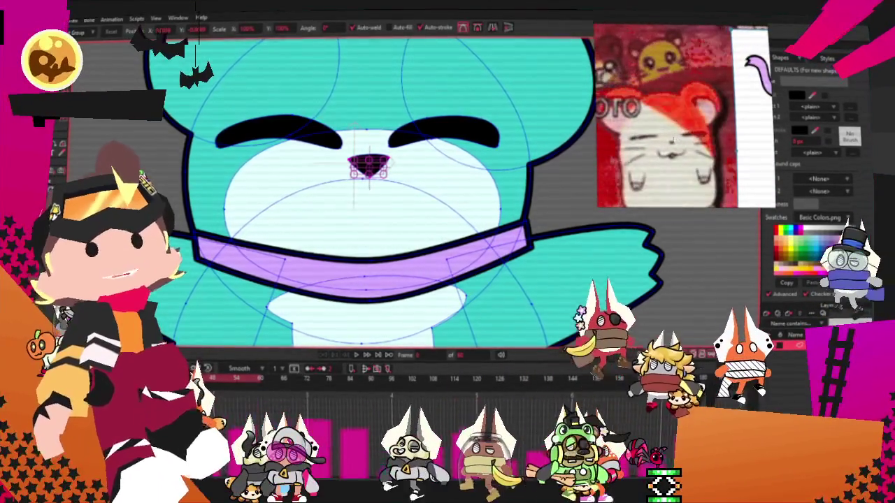
scroll(396, 135, down, 2)
scroll(378, 136, up, 3)
scroll(356, 138, up, 2)
scroll(335, 139, up, 2)
click(331, 139)
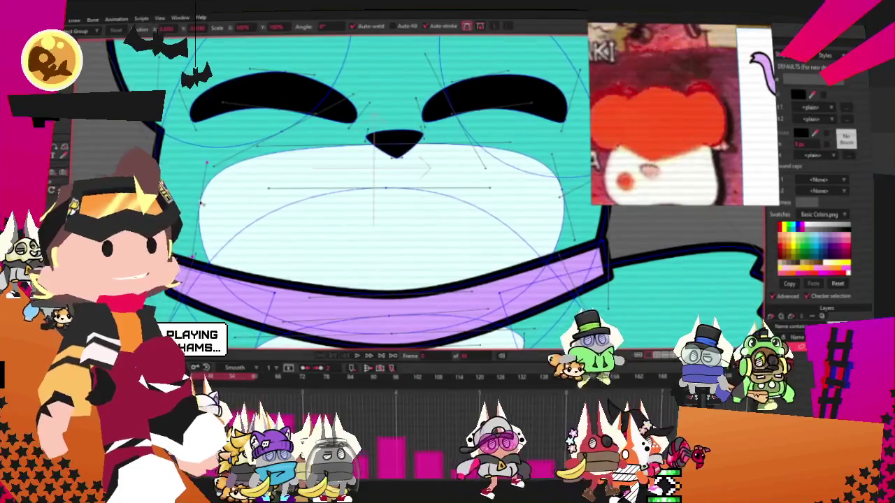
scroll(279, 140, down, 2)
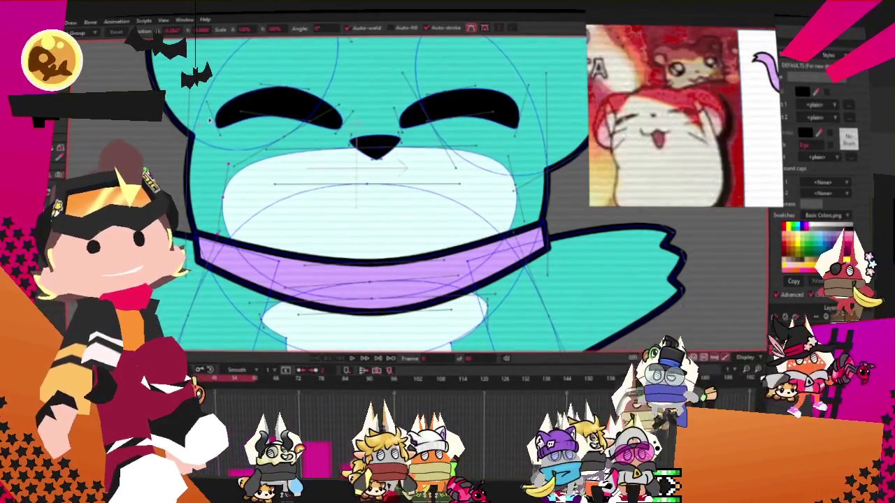
scroll(378, 196, up, 2)
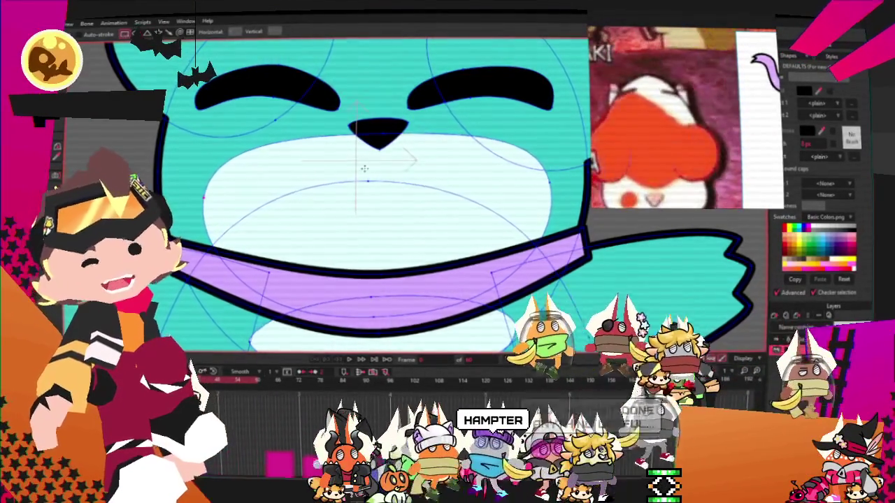
mouse_move(346, 149)
mouse_down()
mouse_move(427, 278)
mouse_move(418, 278)
mouse_up()
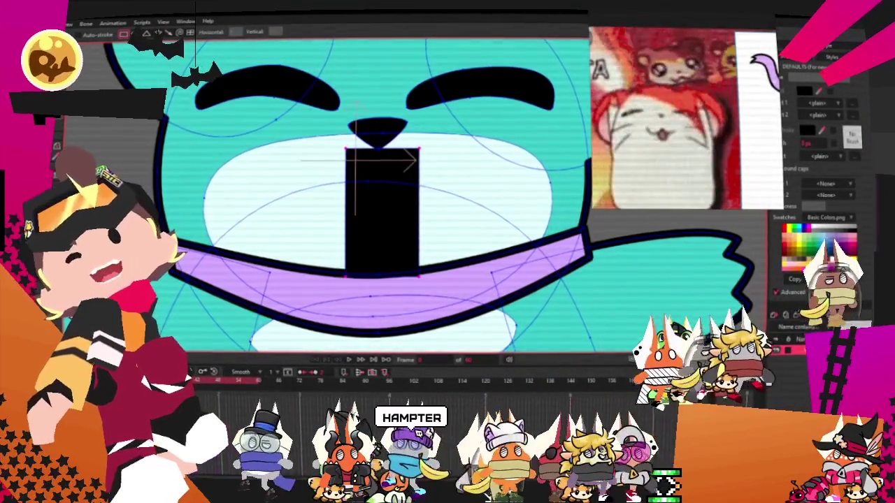
Finish the pink mouth rectangle, then slant its top edge and pull its bottom corner up
click(131, 127)
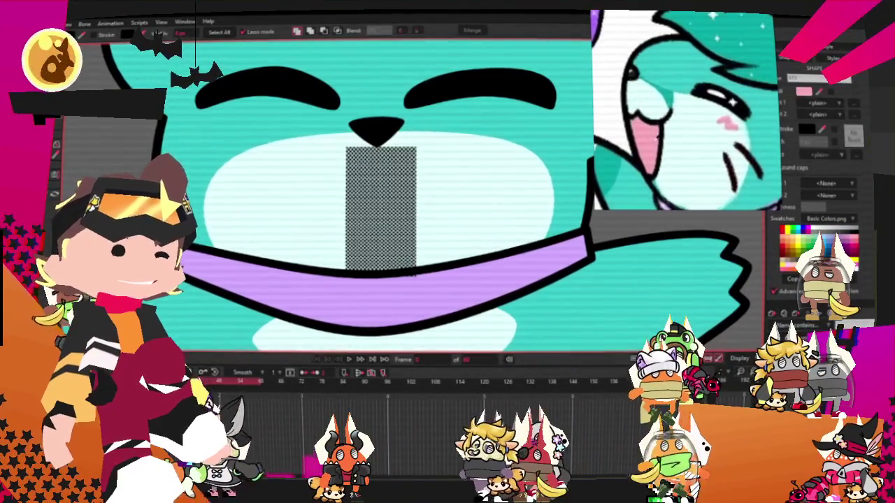
scroll(398, 147, down, 3)
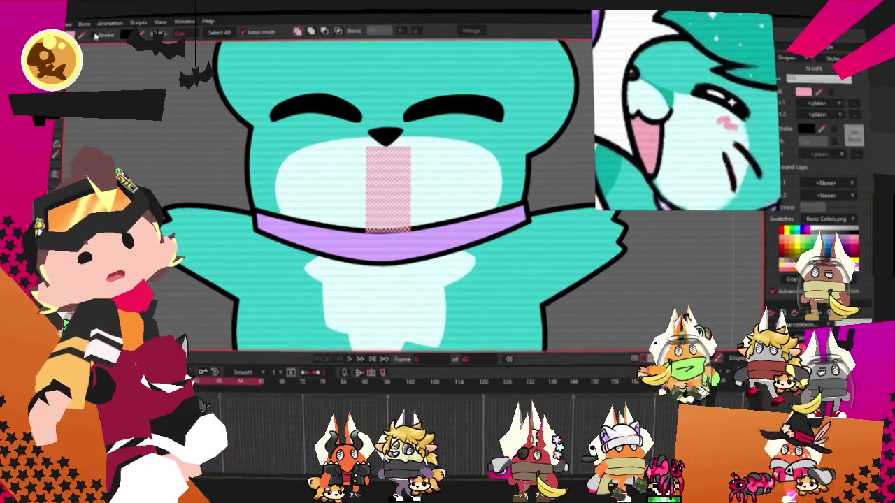
scroll(286, 186, up, 2)
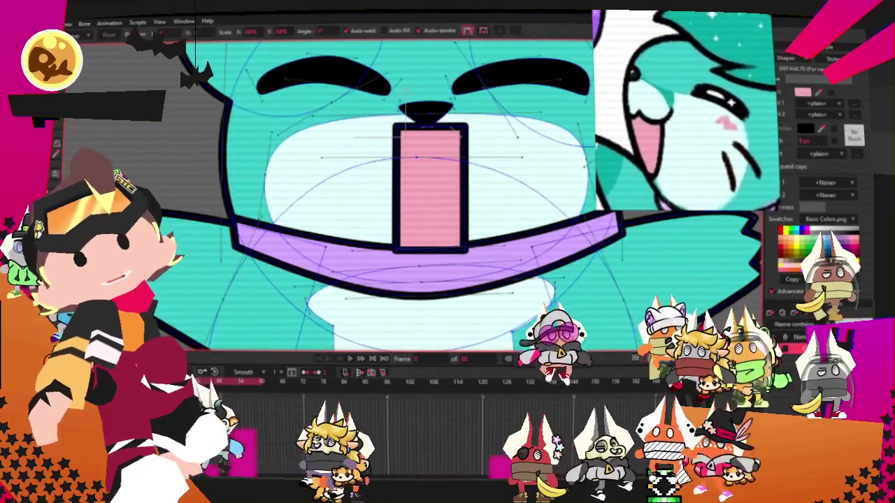
key(t)
drag(404, 104, 447, 125)
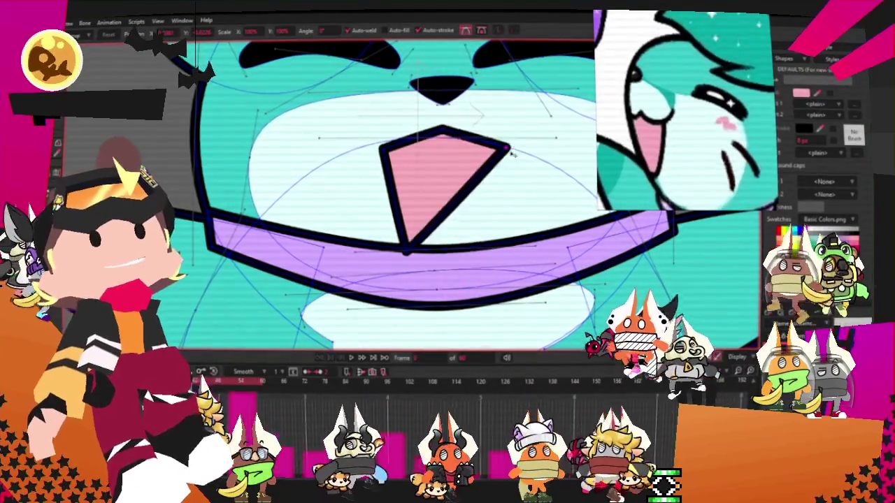
drag(404, 249, 426, 241)
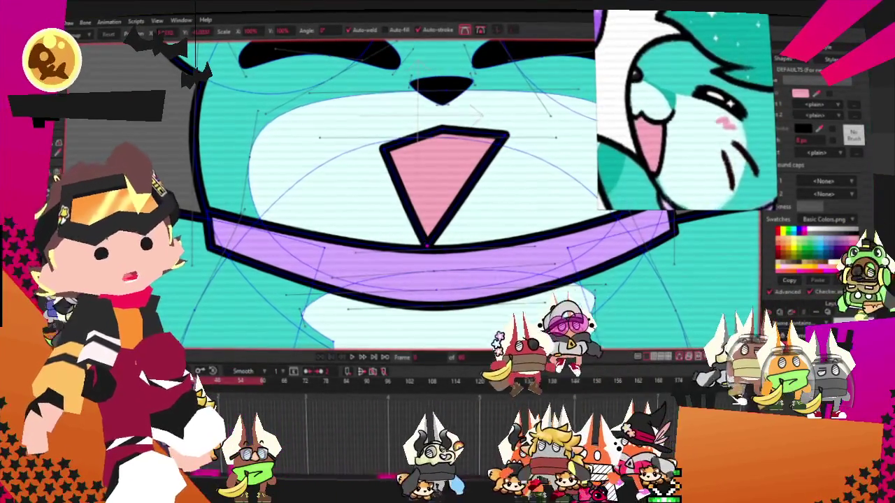
key(c)
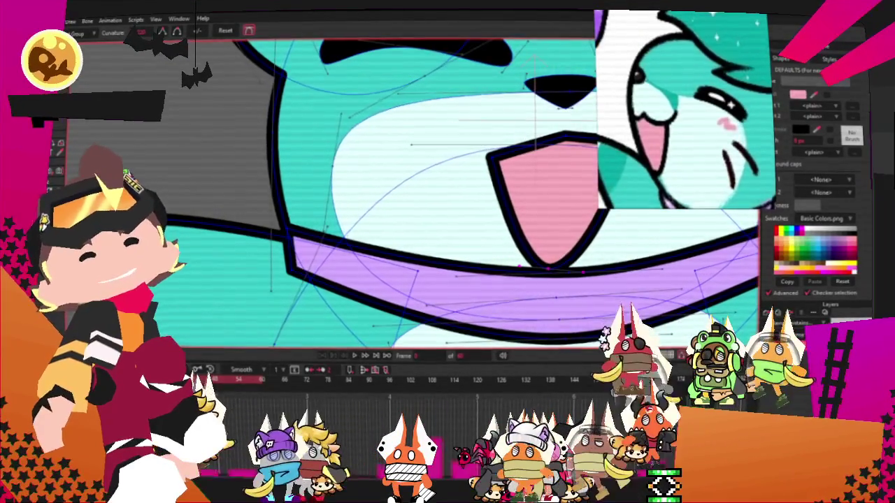
Remove a bottom point so the mouth becomes a triangle, then select its points
key(g)
scroll(405, 204, down, 3)
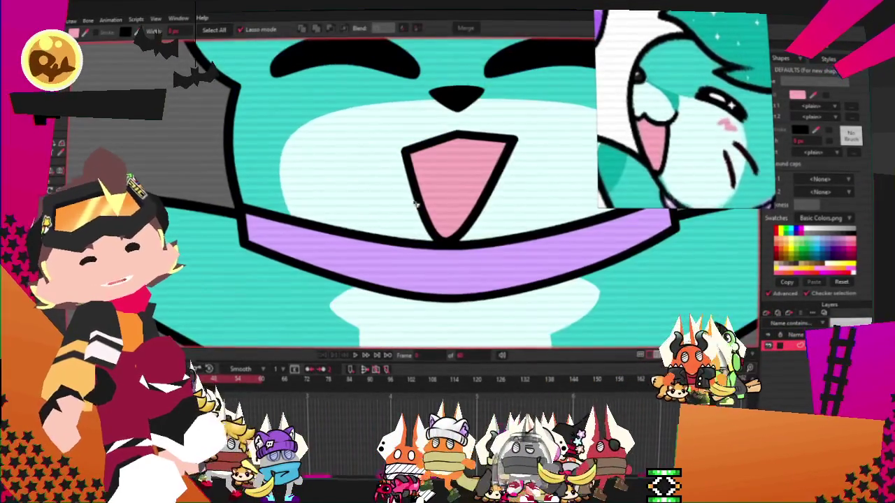
key(t)
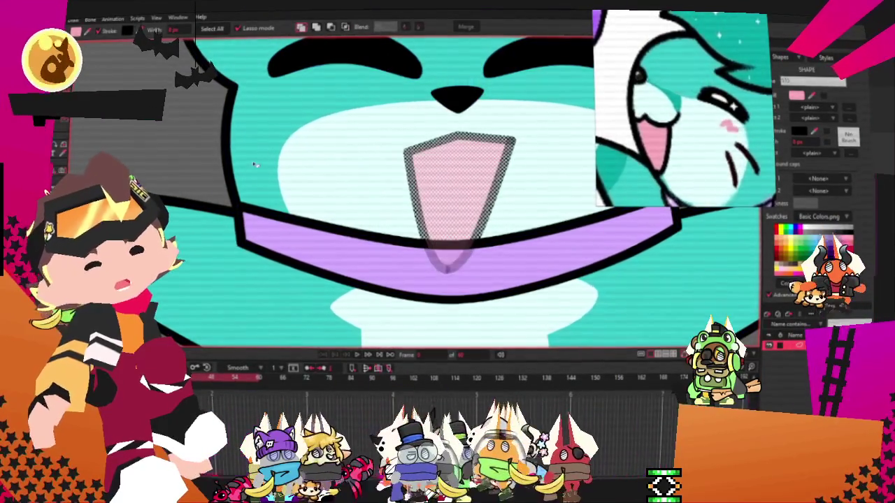
click(174, 130)
scroll(172, 123, down, 3)
scroll(170, 110, up, 3)
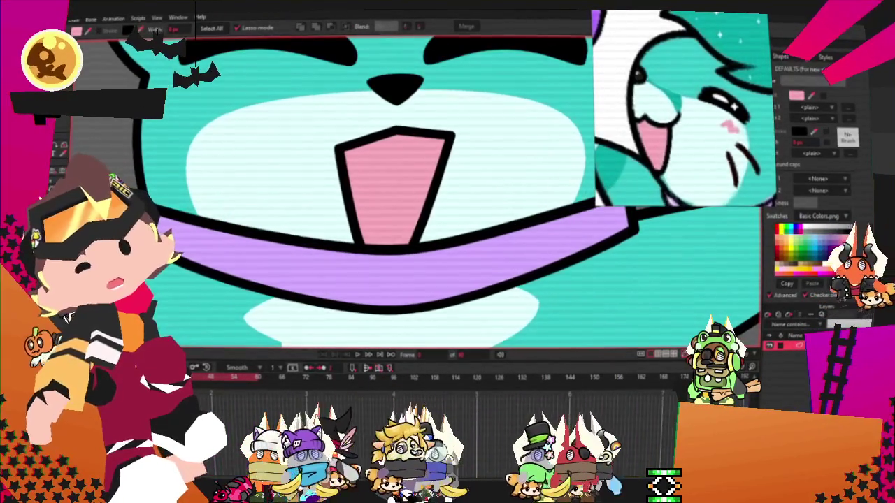
key(t)
key(ctrl+z)
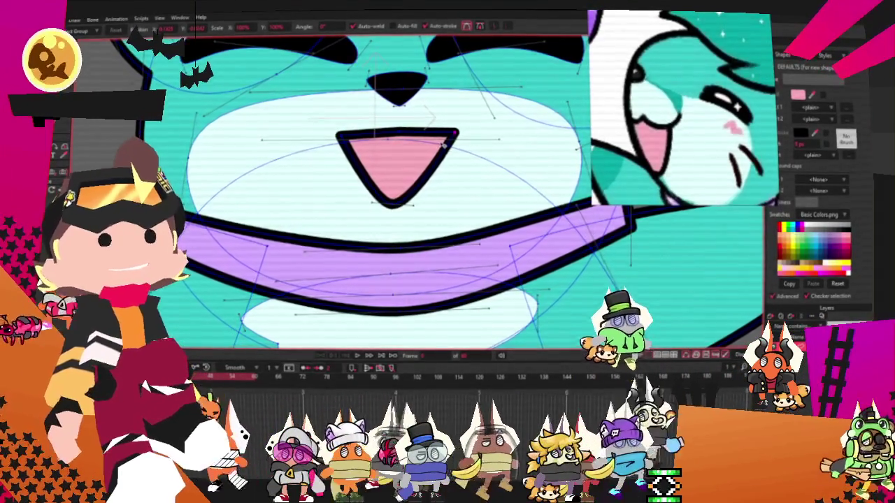
scroll(445, 144, up, 1)
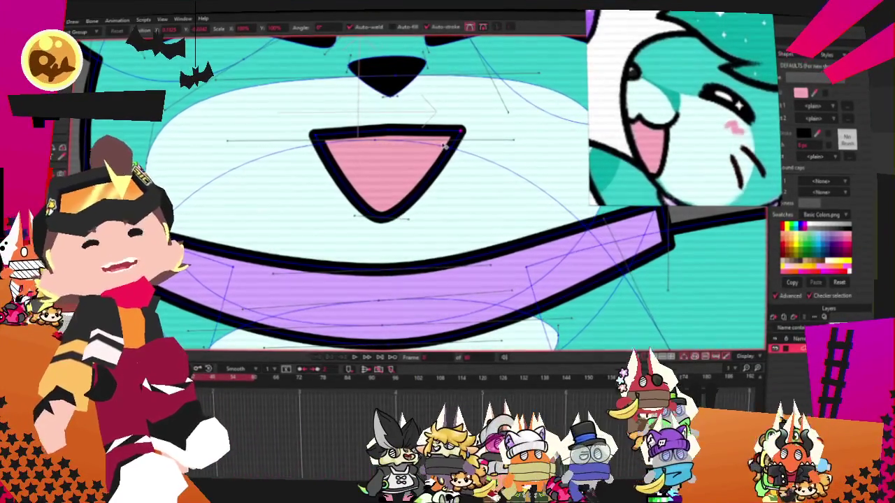
scroll(446, 146, up, 1)
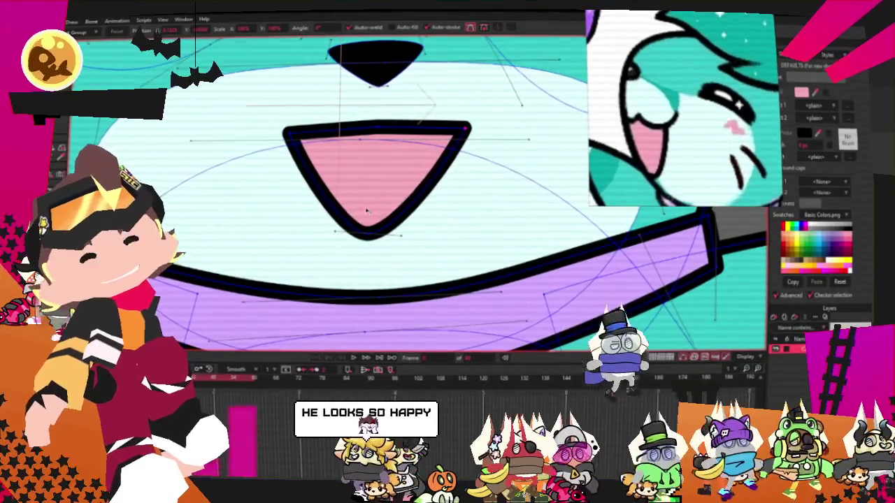
drag(388, 220, 378, 211)
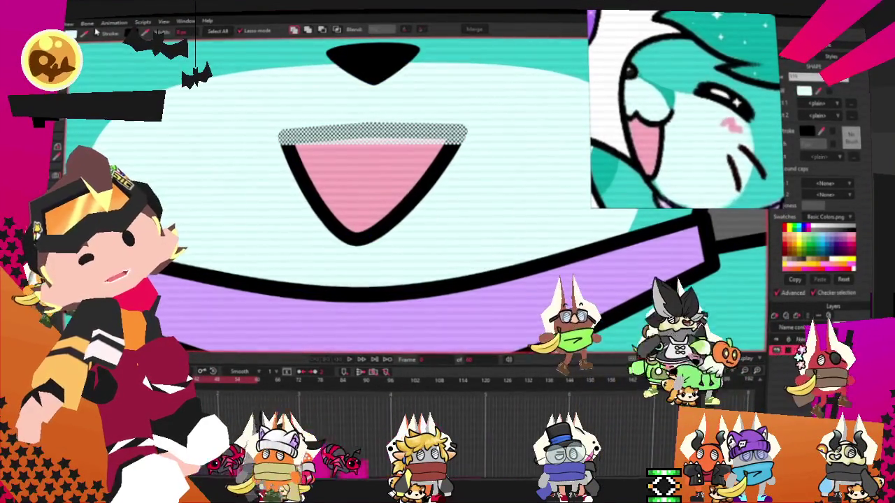
Add points to the stroke above the mouth and curl its ends into rounded hooks
click(373, 133)
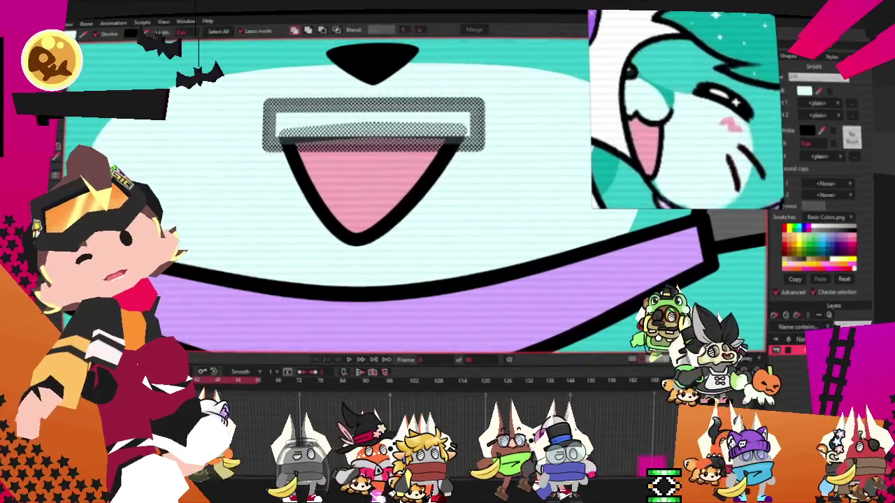
key(t)
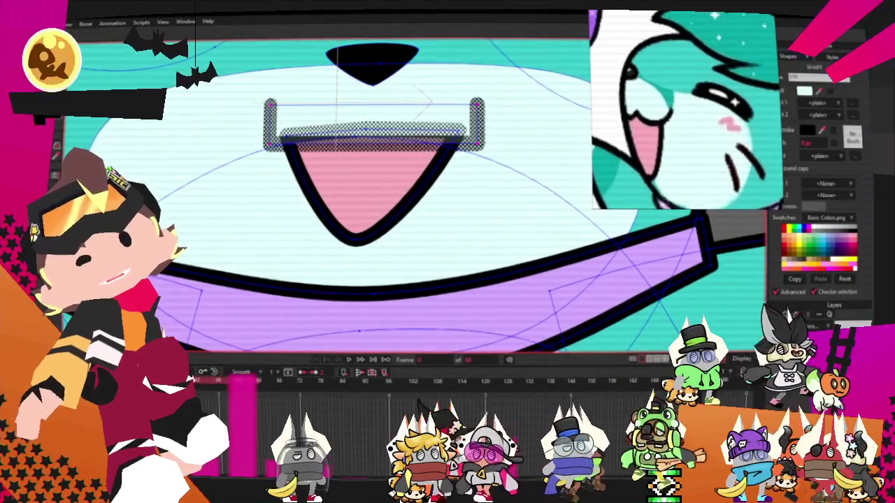
key(a)
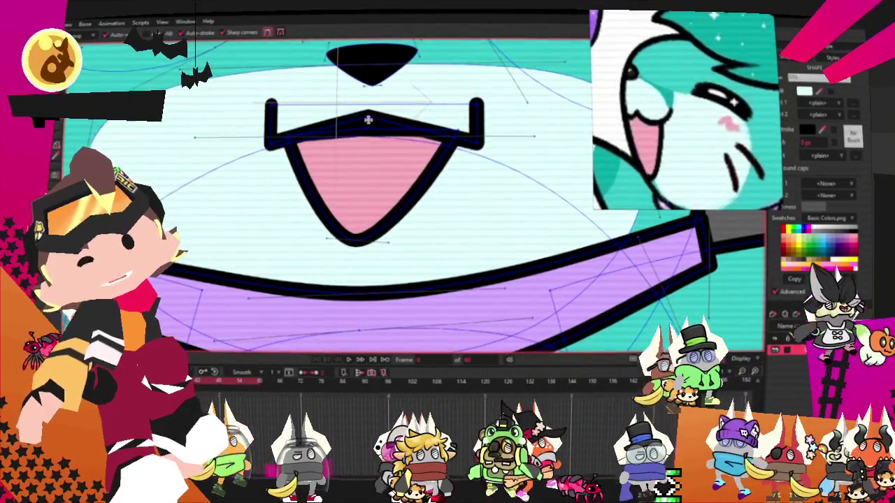
key(c)
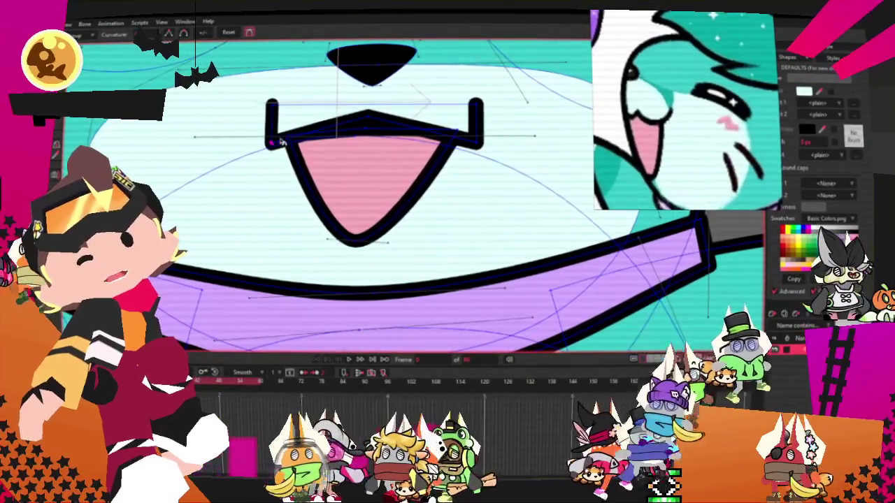
drag(481, 144, 447, 167)
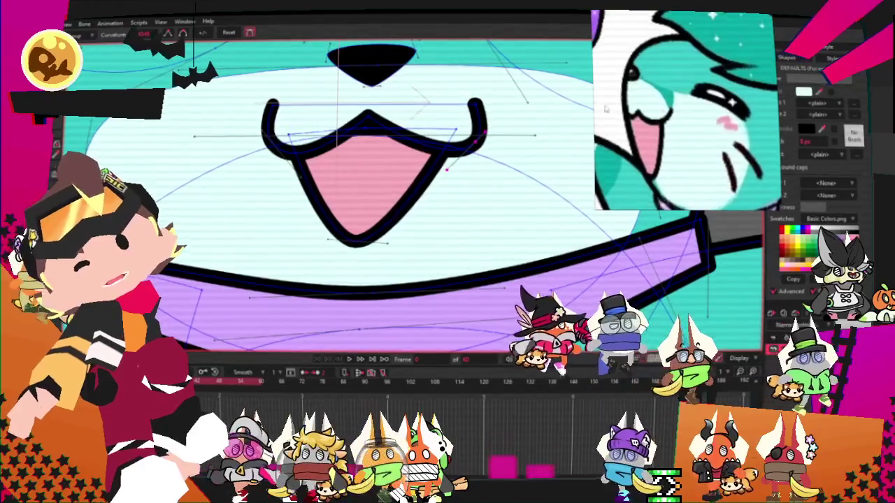
key(t)
scroll(383, 112, up, 1)
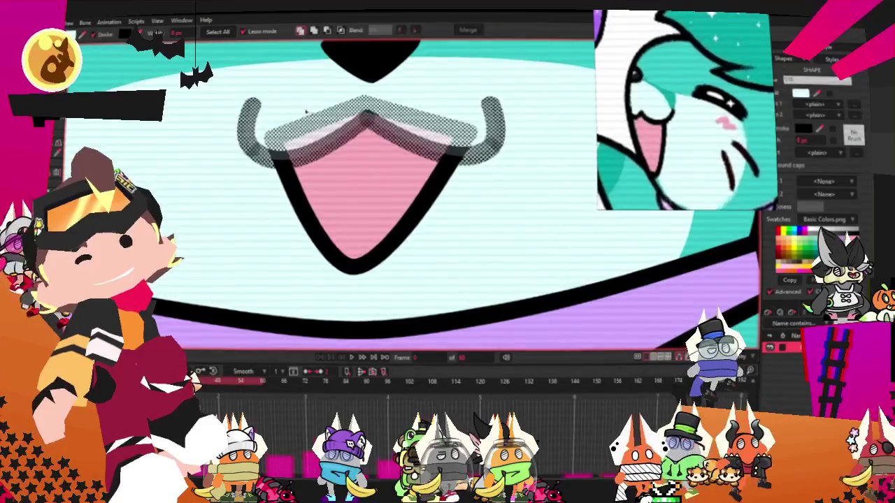
scroll(279, 141, down, 5)
scroll(237, 111, up, 2)
scroll(238, 112, up, 2)
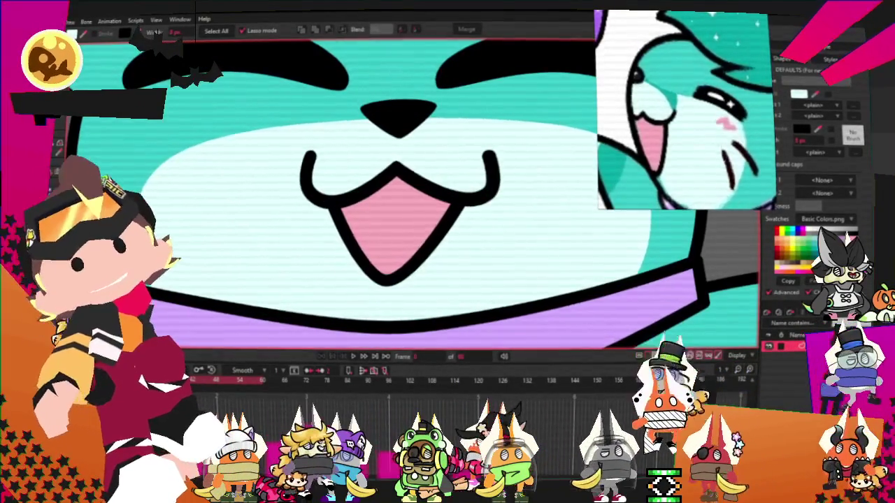
key(c)
key(t)
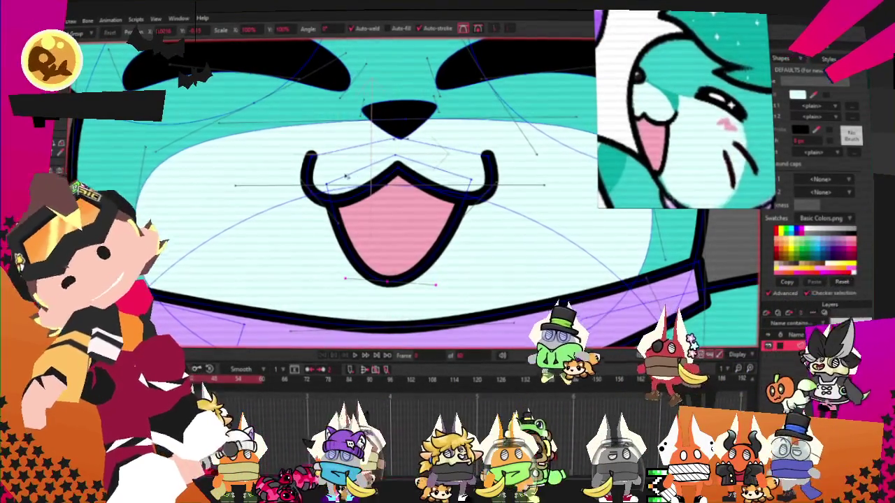
Try squeezing the mouth narrower, undo, then widen it evenly on both sides
key(ctrl+a)
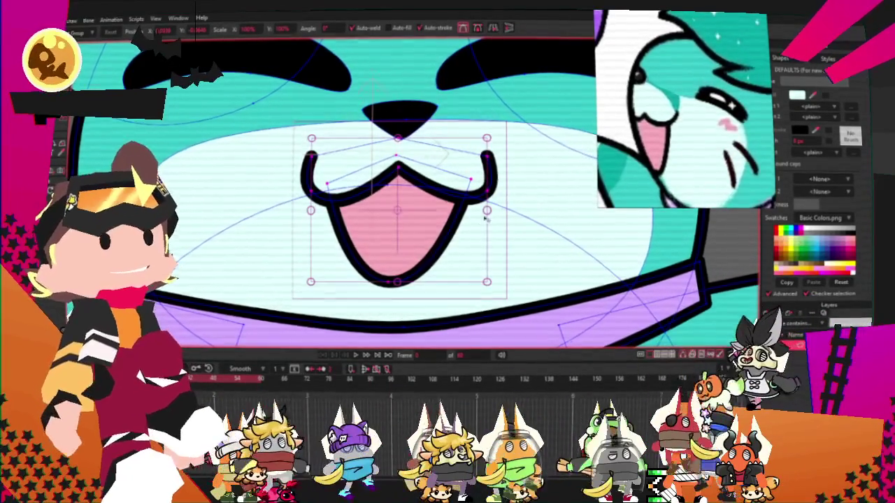
drag(486, 209, 444, 216)
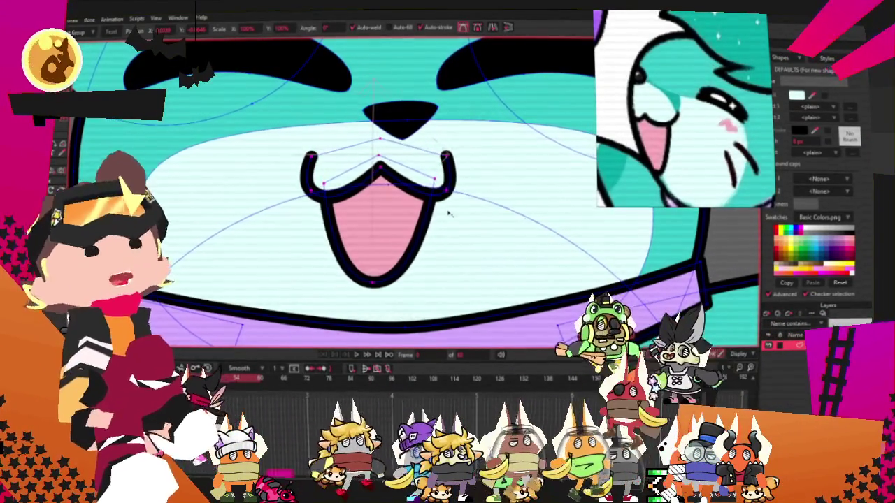
key(ctrl+z)
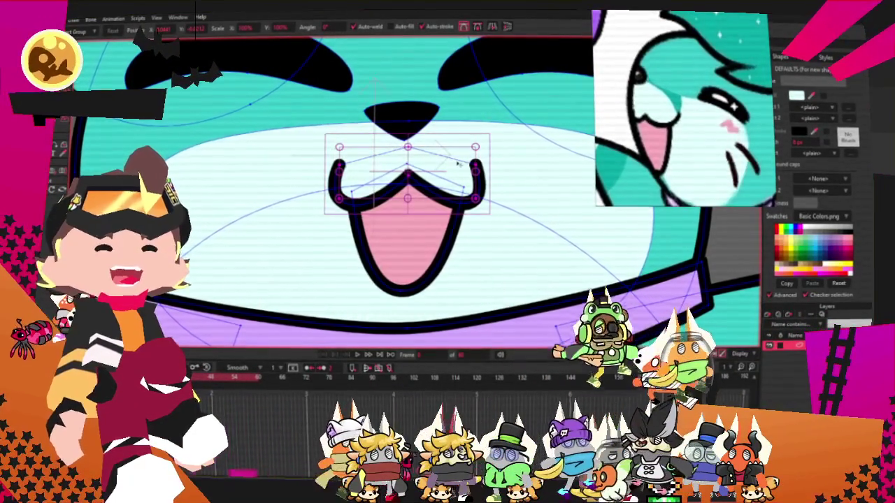
drag(480, 178, 494, 179)
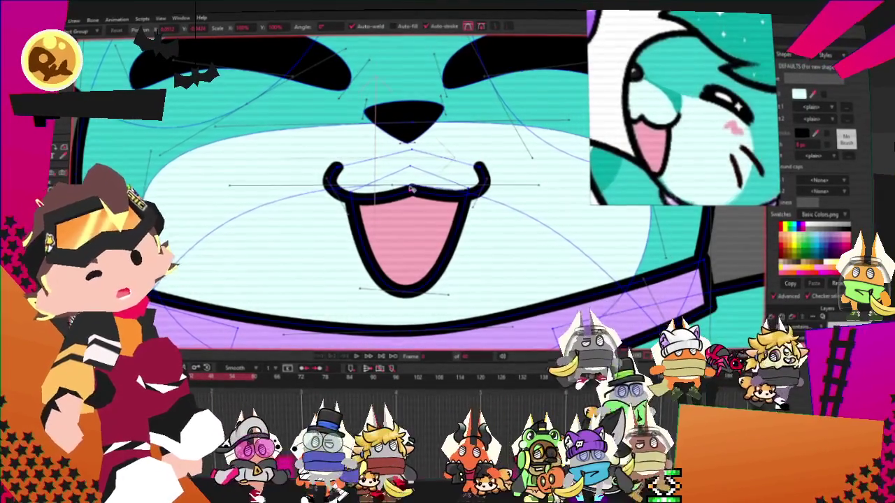
Select the upper-lip stroke to ease it into a gentle curve
click(412, 188)
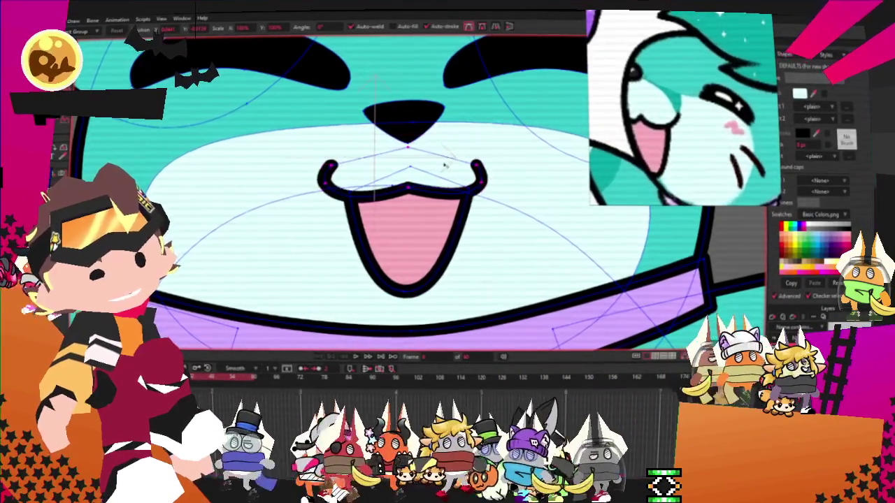
click(447, 166)
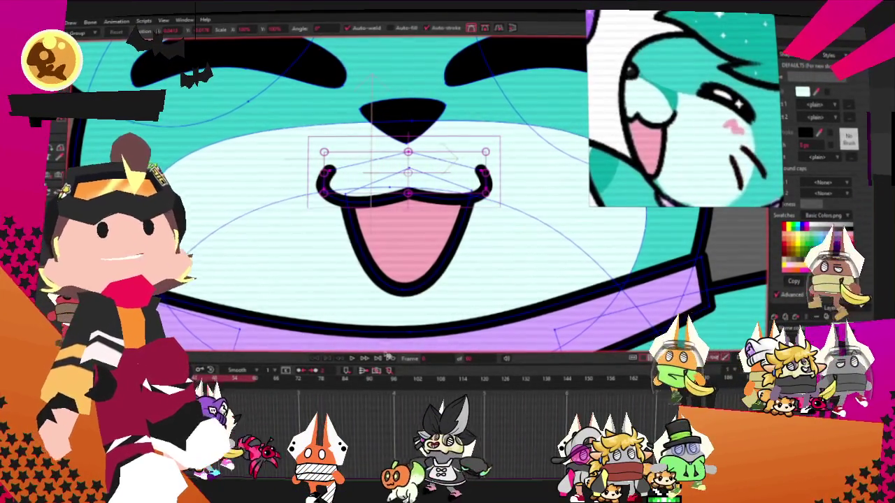
scroll(425, 270, down, 2)
scroll(425, 270, down, 2)
scroll(425, 270, up, 2)
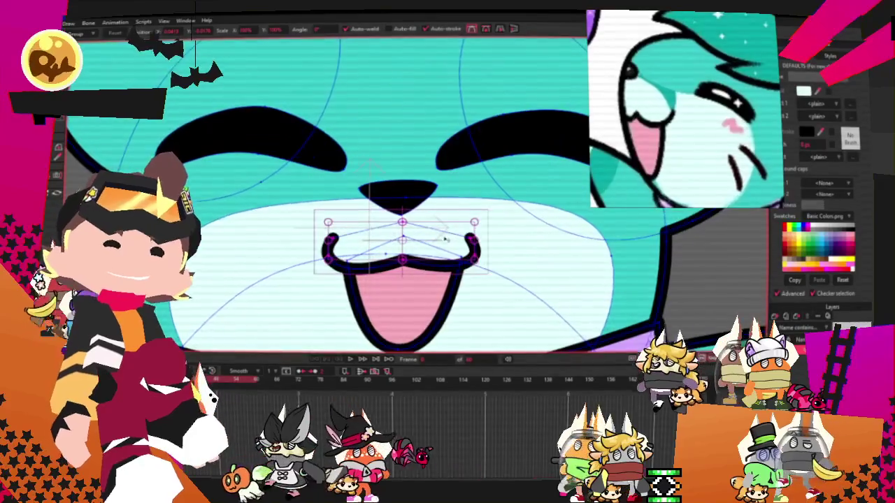
scroll(269, 215, down, 3)
scroll(270, 216, down, 3)
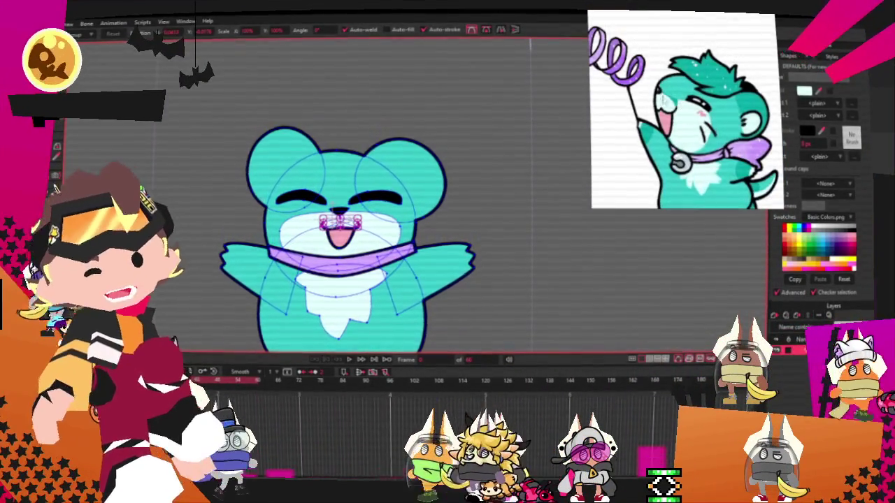
Move both the right and left eye arcs lower on the face
scroll(395, 248, down, 2)
scroll(403, 196, down, 1)
scroll(378, 194, up, 3)
scroll(349, 193, up, 2)
scroll(333, 192, up, 2)
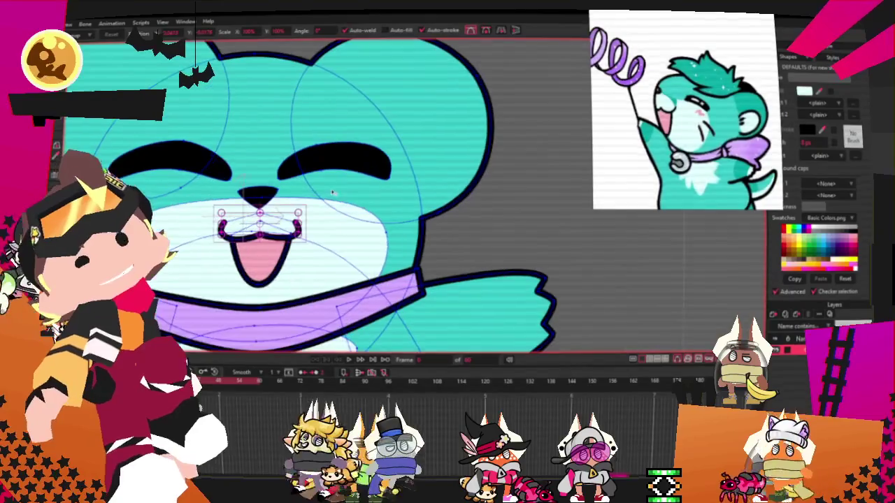
drag(369, 163, 389, 193)
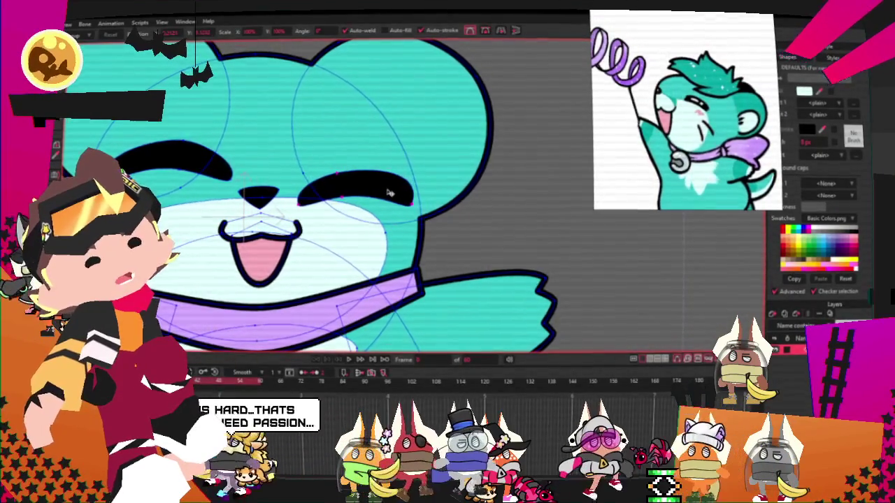
click(148, 154)
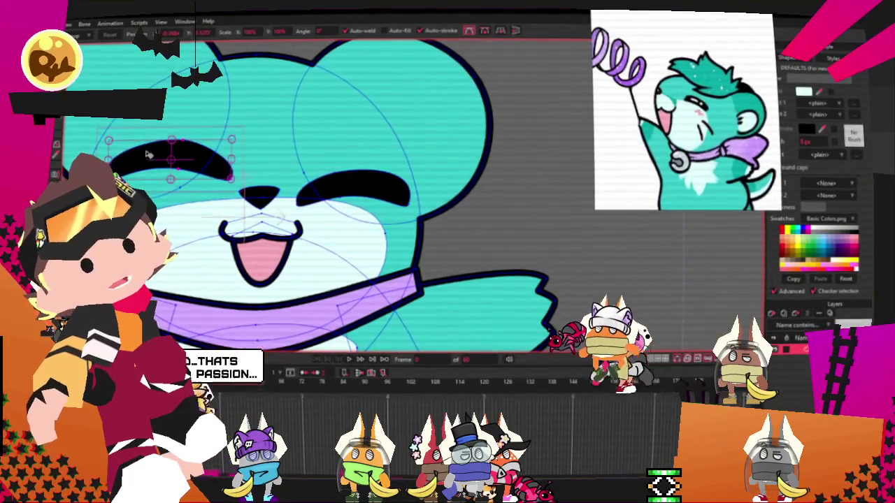
drag(148, 154, 165, 180)
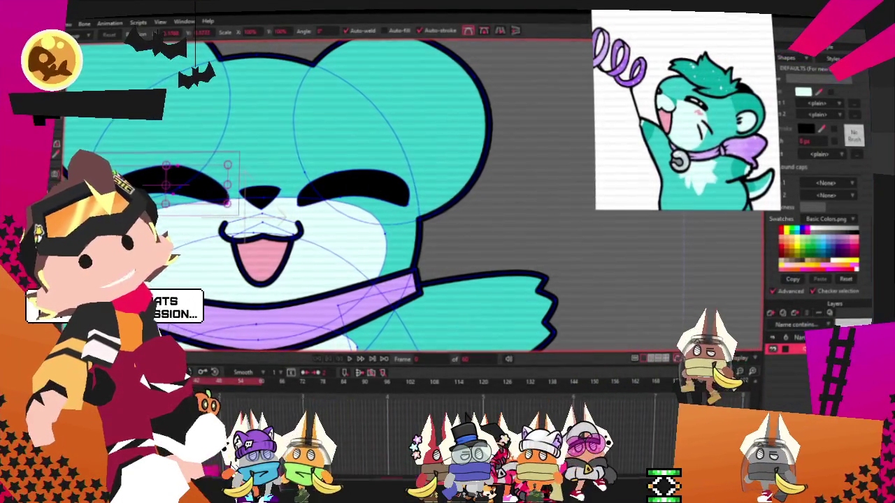
scroll(175, 186, up, 2)
scroll(175, 186, up, 2)
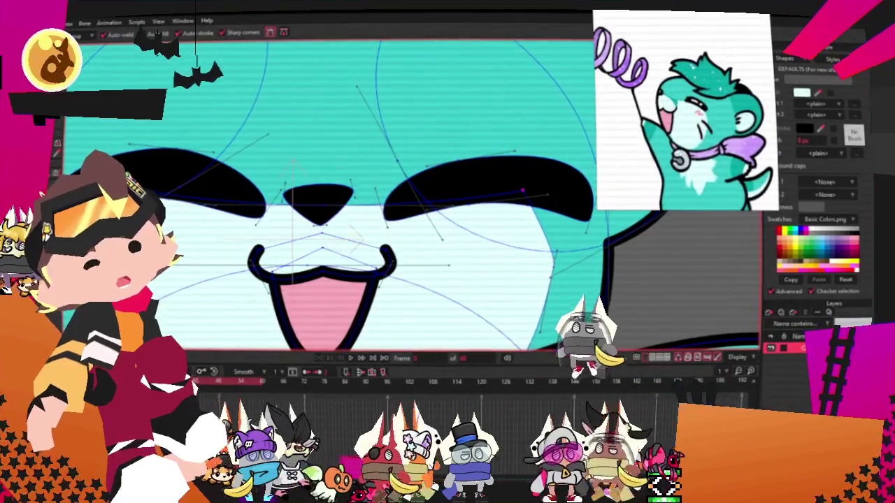
Adjust the curvature of the left eye arc's points
key(c)
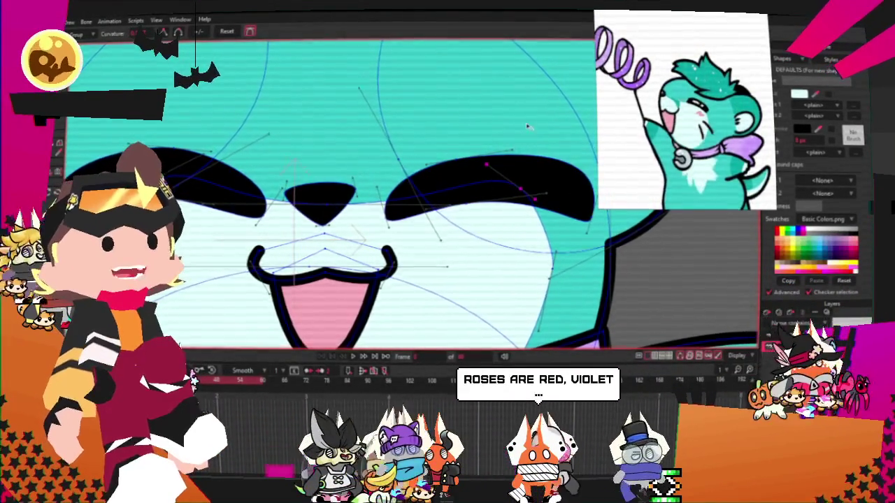
scroll(326, 152, down, 3)
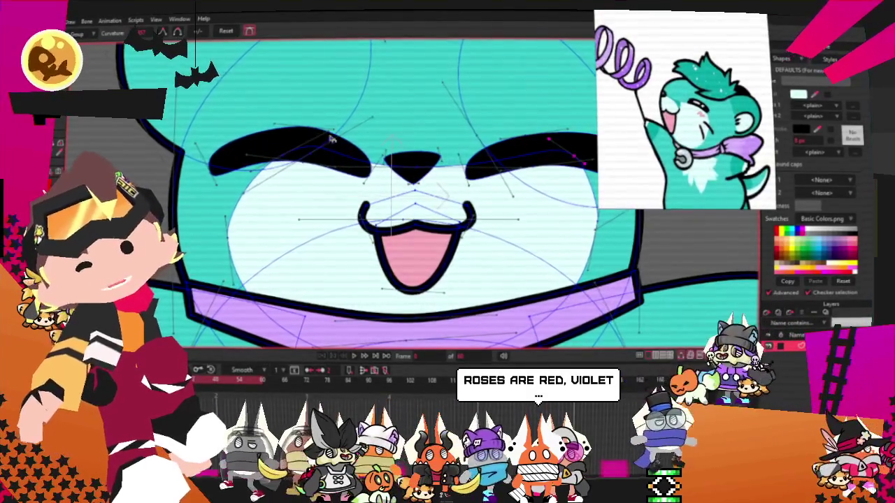
click(327, 151)
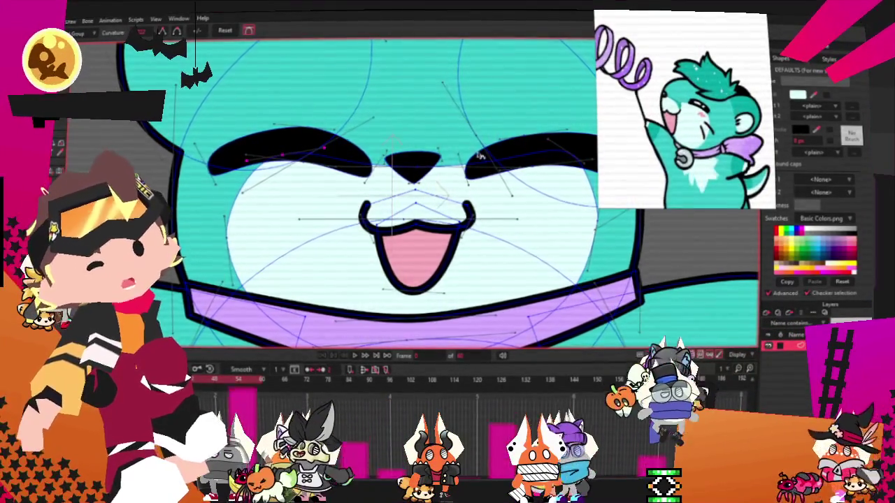
scroll(550, 162, up, 2)
scroll(559, 164, up, 2)
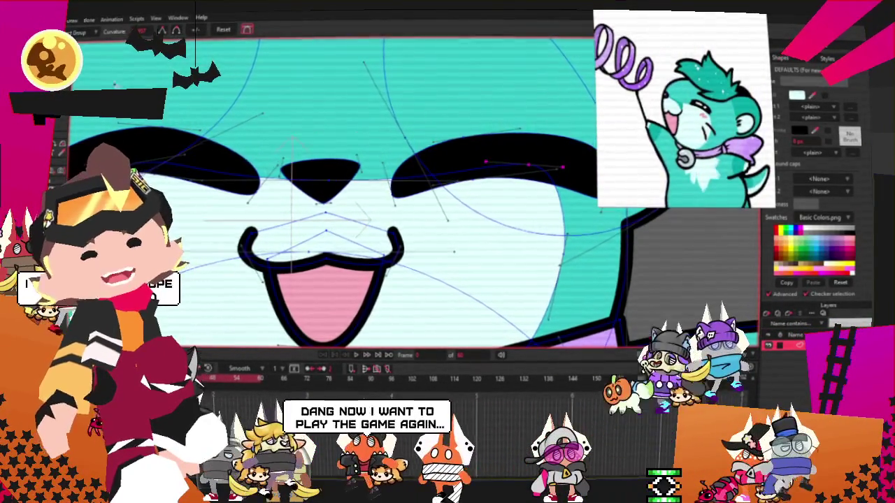
key(t)
scroll(432, 260, down, 2)
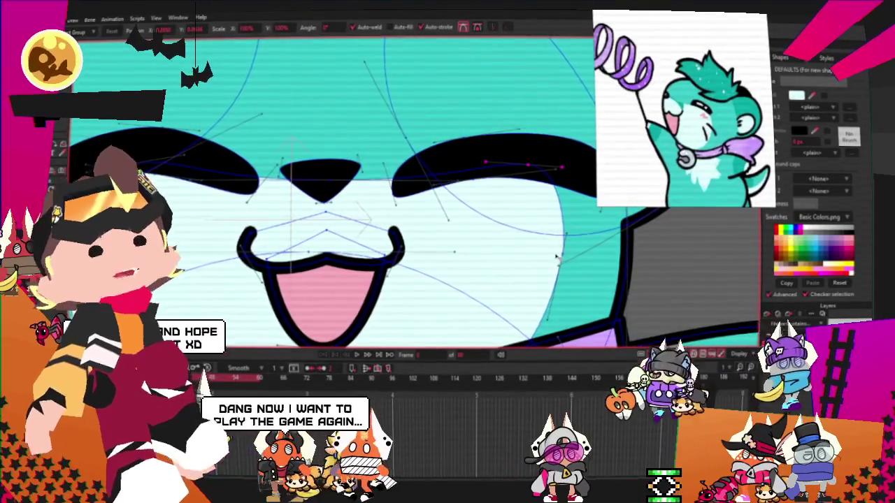
scroll(492, 185, down, 1)
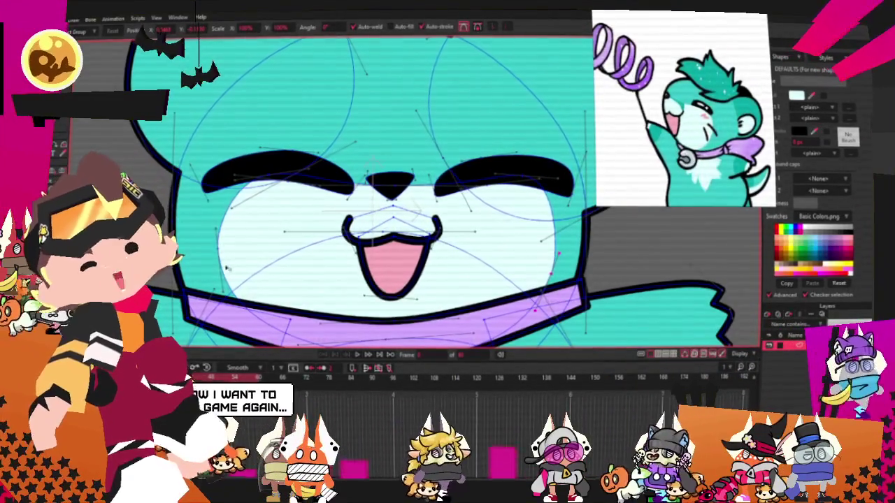
scroll(414, 175, up, 1)
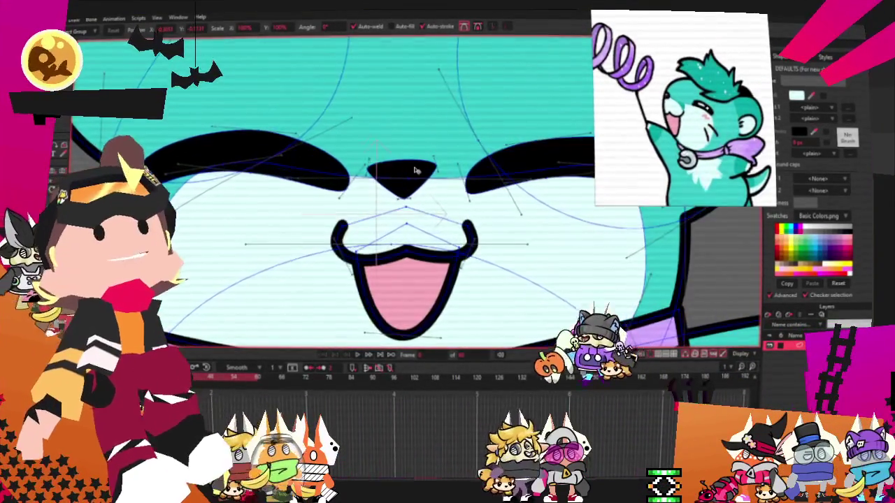
scroll(422, 183, up, 1)
scroll(426, 186, up, 1)
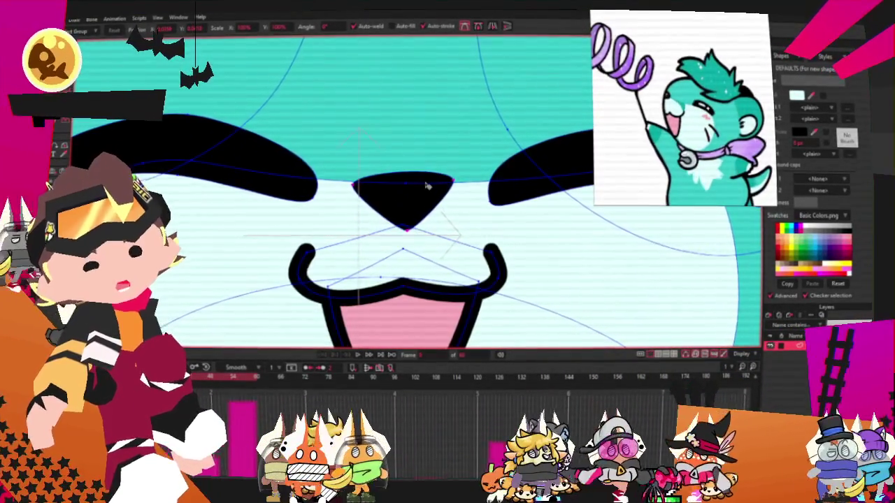
Select the nose shape, then clear the selection
click(399, 185)
scroll(396, 184, up, 1)
scroll(395, 184, down, 3)
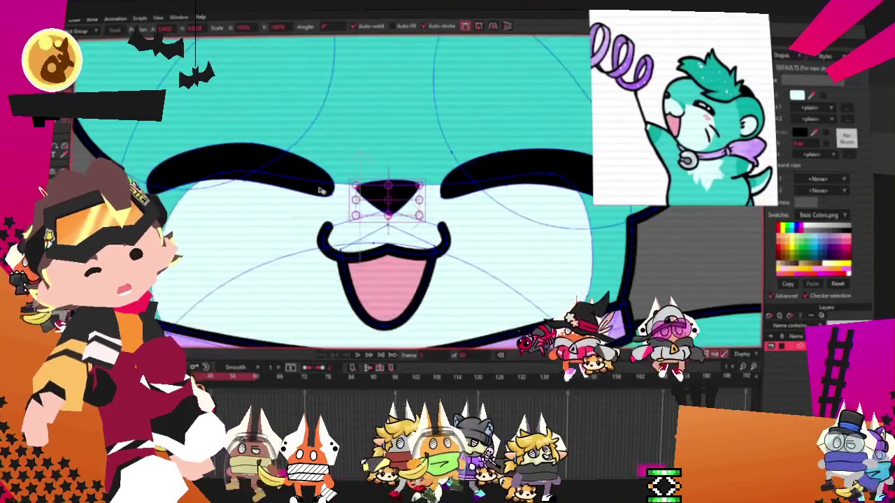
scroll(412, 185, up, 2)
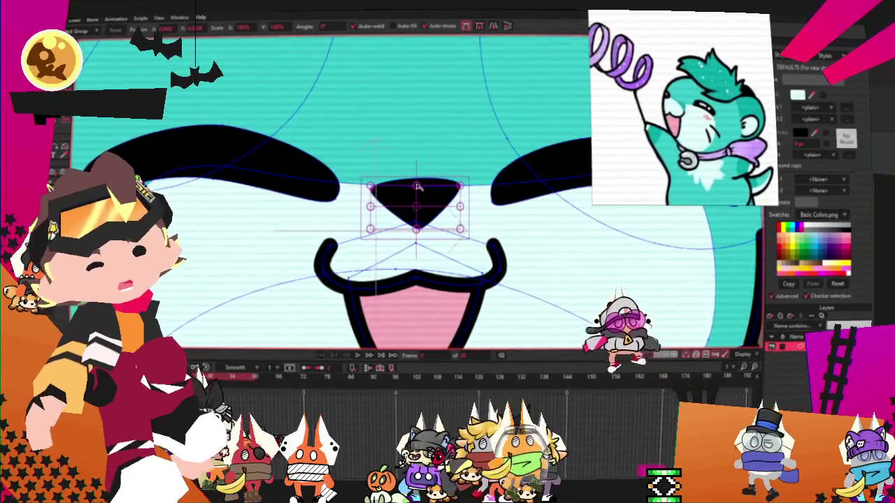
key(ctrl+a)
scroll(409, 204, down, 3)
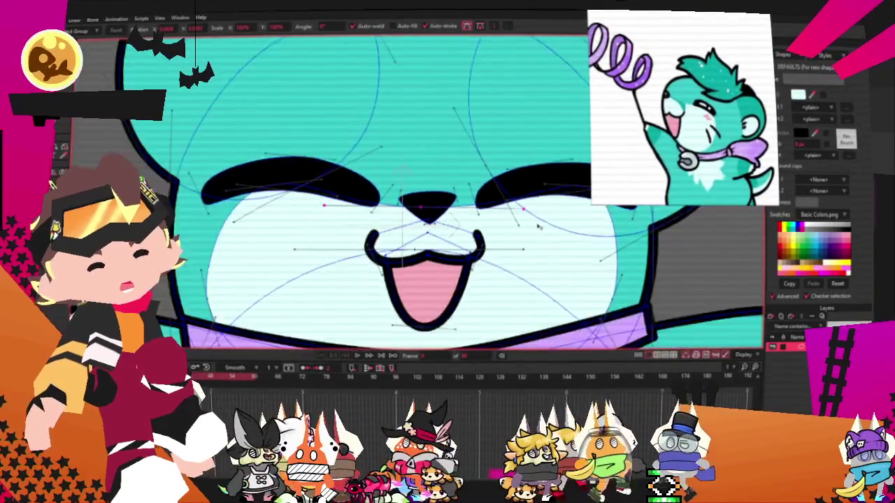
scroll(517, 200, up, 3)
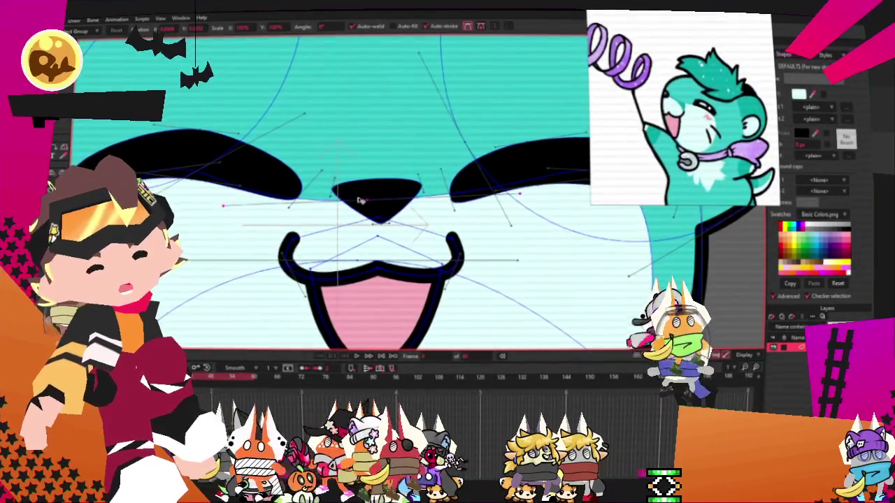
scroll(372, 198, down, 2)
scroll(377, 199, down, 1)
scroll(400, 209, up, 2)
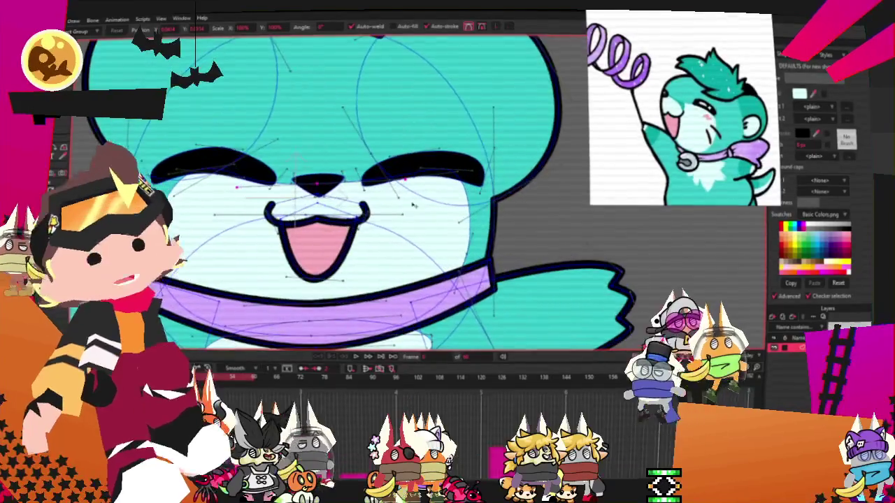
scroll(421, 187, up, 3)
Make the right eye arc narrower and thinner, then select the left eye
click(490, 143)
drag(522, 134, 503, 140)
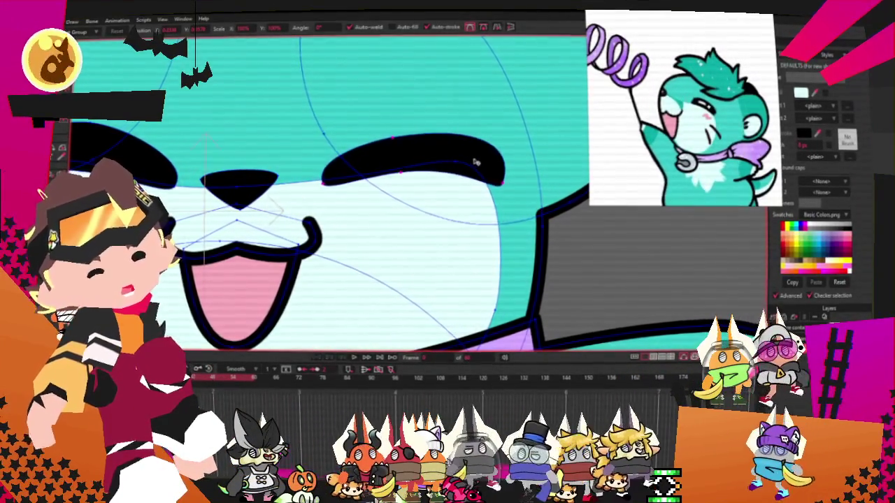
scroll(420, 175, down, 1)
scroll(391, 182, up, 1)
click(293, 154)
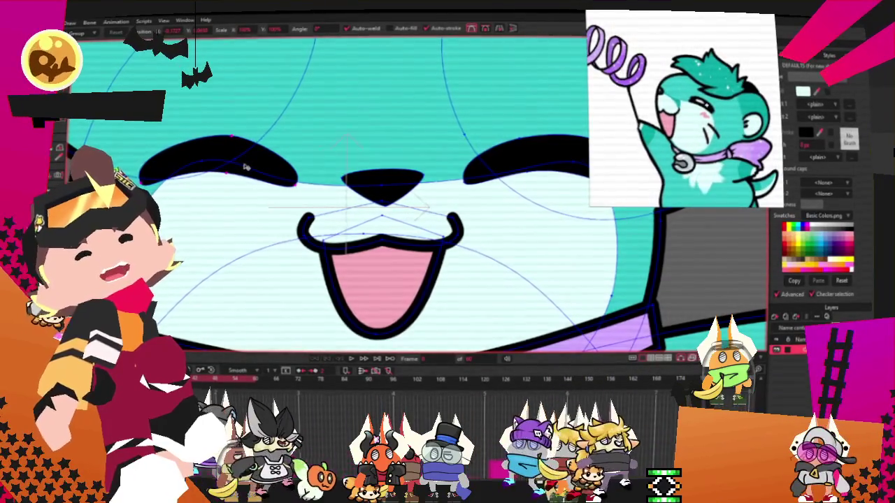
scroll(244, 167, down, 2)
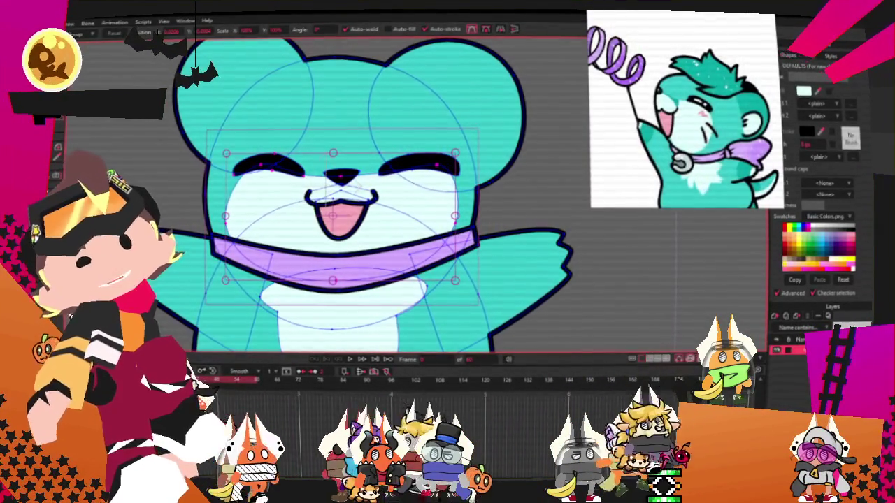
scroll(288, 273, up, 2)
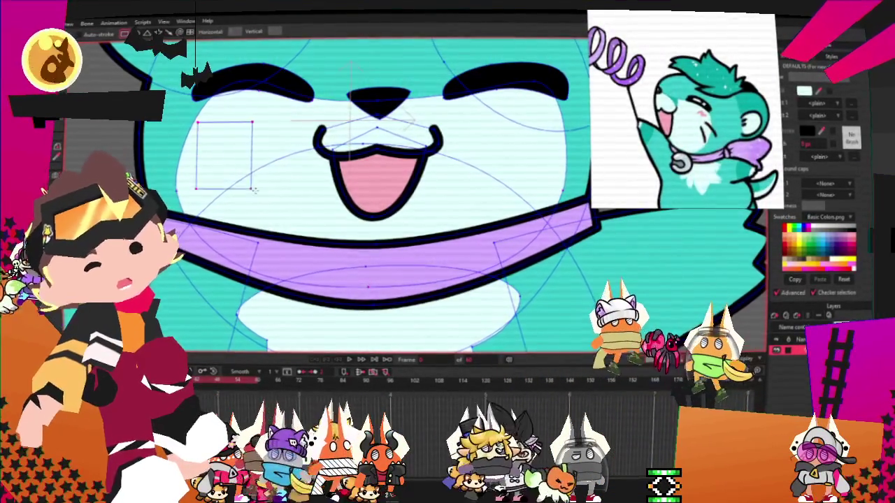
click(109, 59)
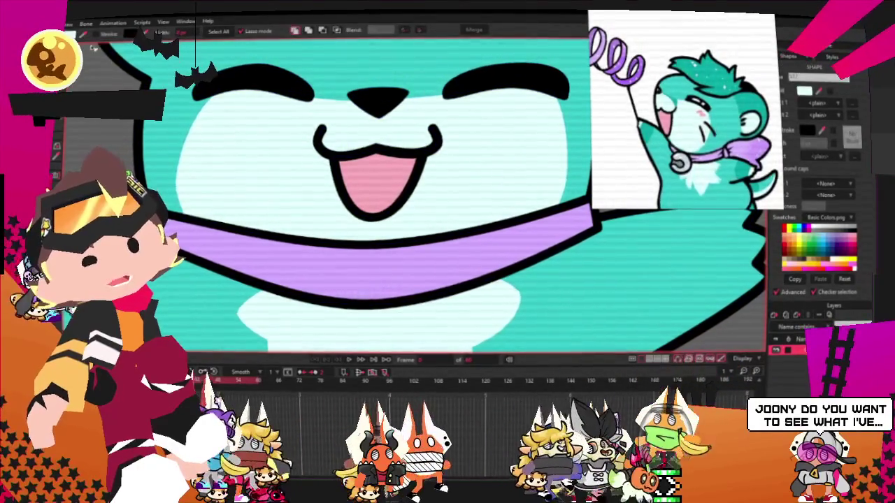
Draw a rectangle on the left cheek and bend its strokes into curved whiskers
drag(197, 121, 286, 198)
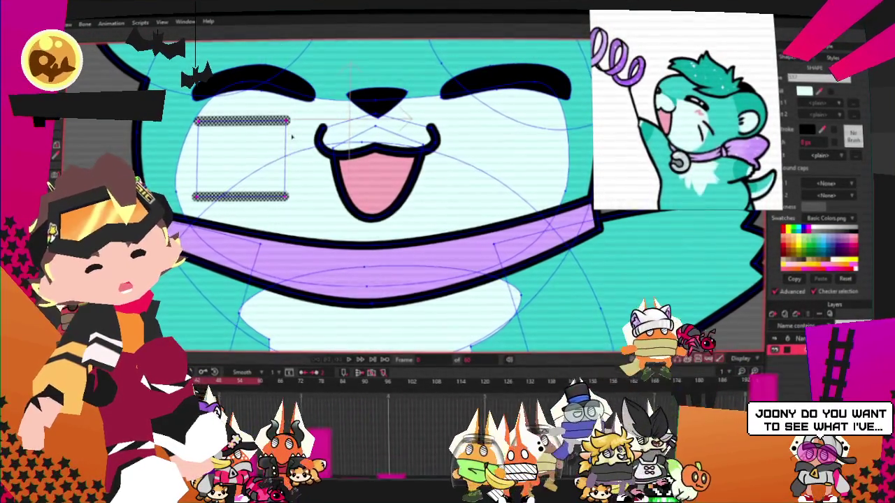
drag(272, 116, 297, 199)
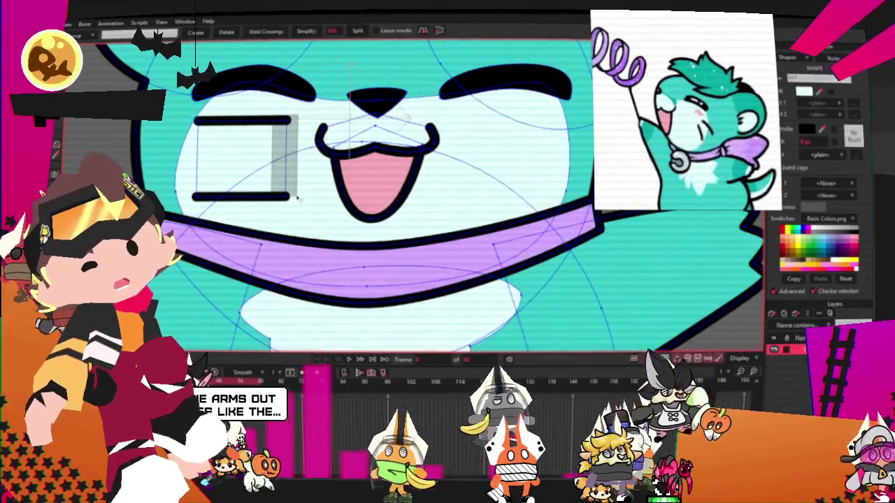
key(c)
drag(306, 135, 441, 163)
key(g)
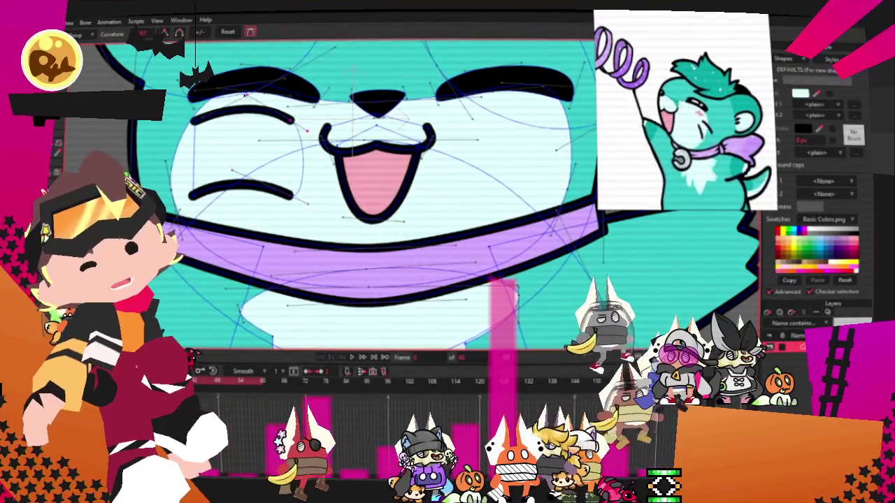
key(t)
drag(306, 129, 259, 143)
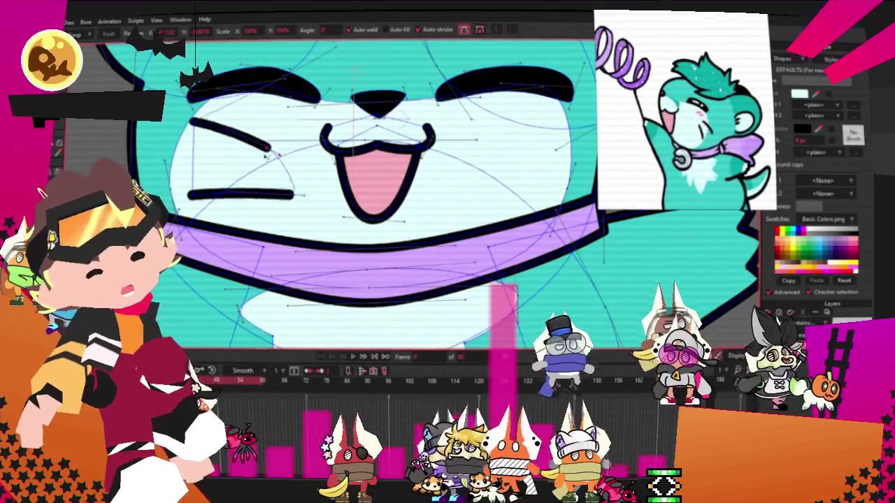
key(ctrl+z)
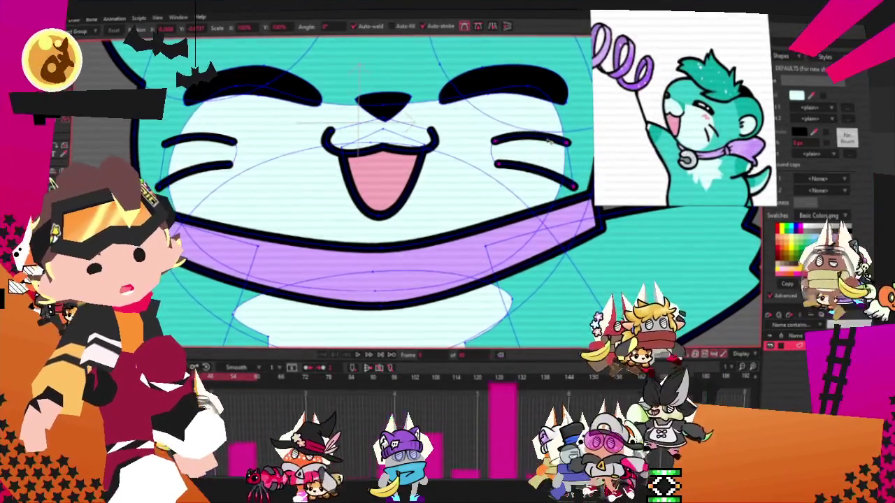
Select the whiskers on the right cheek
click(529, 146)
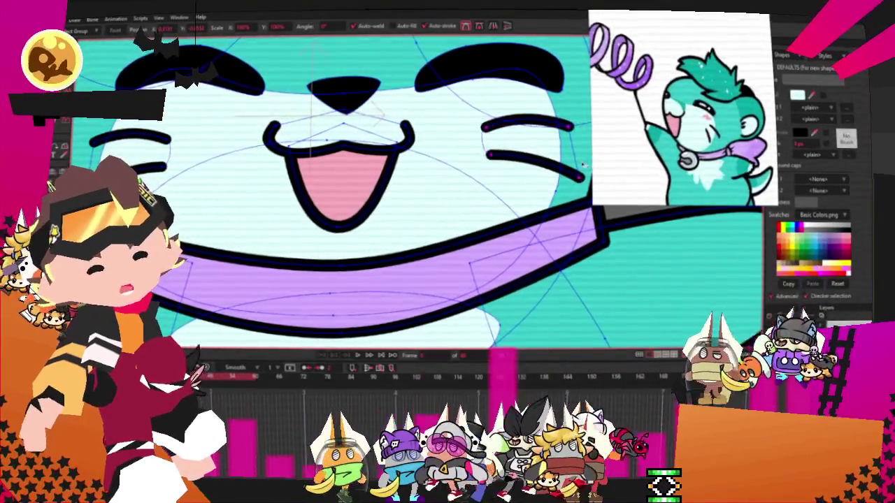
scroll(495, 158, down, 2)
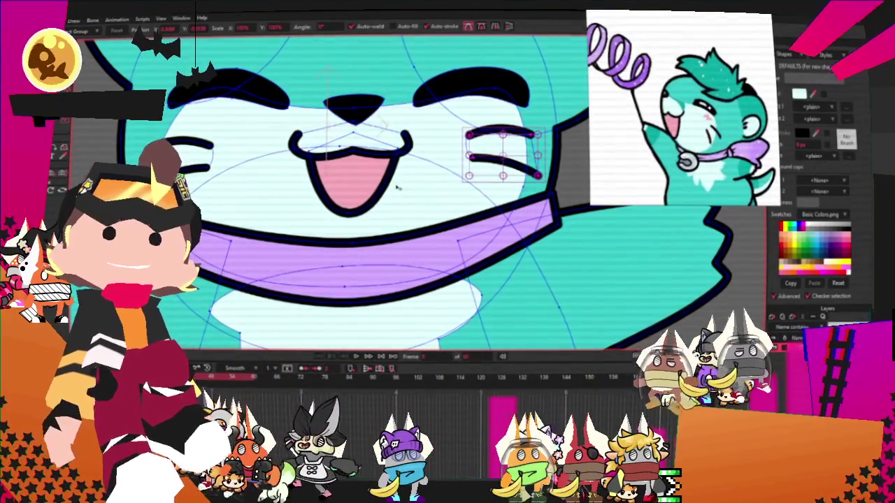
scroll(418, 154, down, 3)
scroll(418, 158, down, 3)
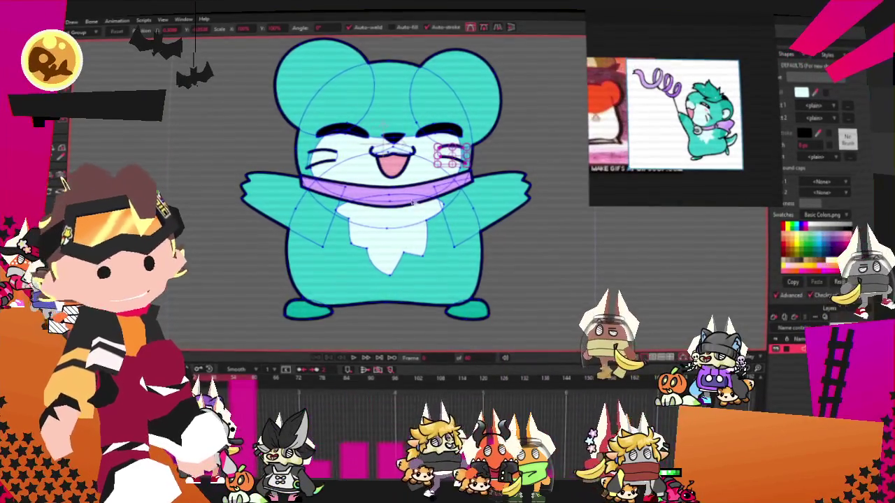
Swap the right cheek's pink blush for whisker marks, then clear the point selection
scroll(374, 236, up, 1)
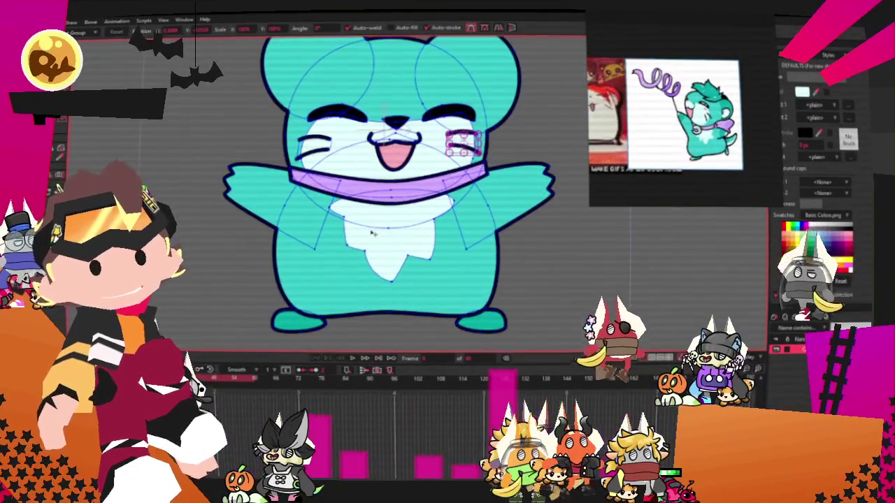
key(ctrl+z)
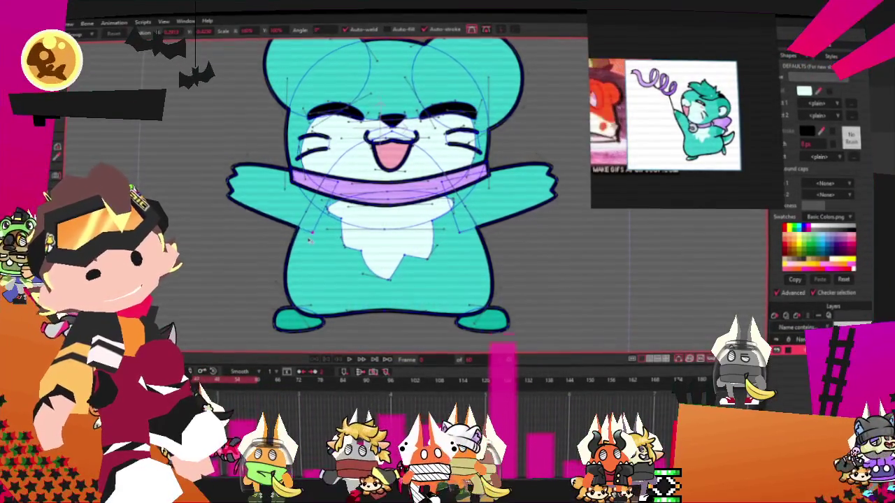
key(ctrl+a)
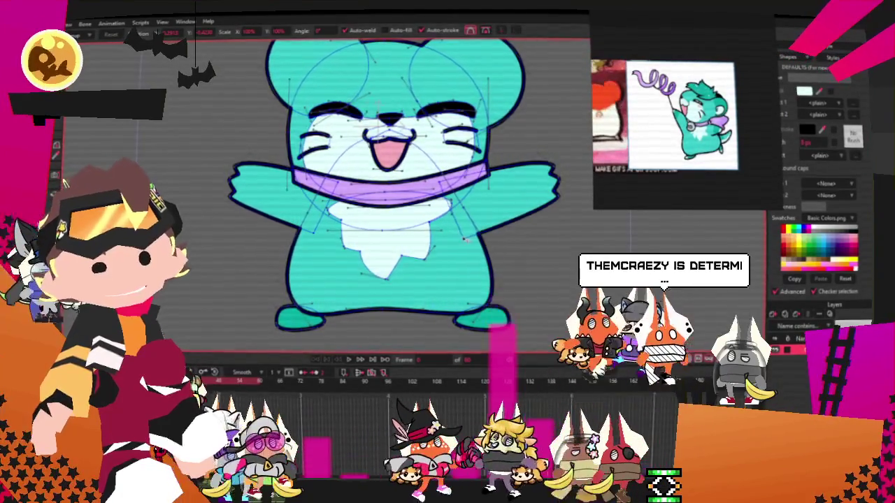
click(463, 239)
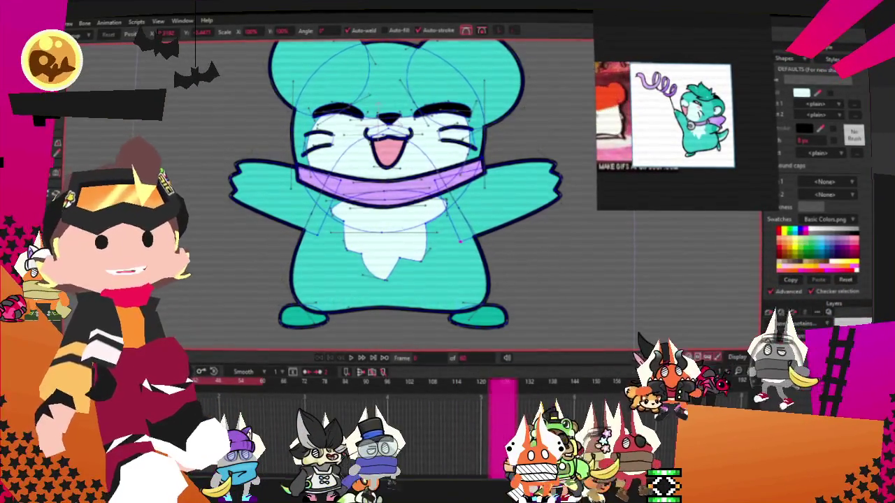
Lasso-select the lower body and leg points, tilt them into a kick, then undo to upright
scroll(392, 189, up, 3)
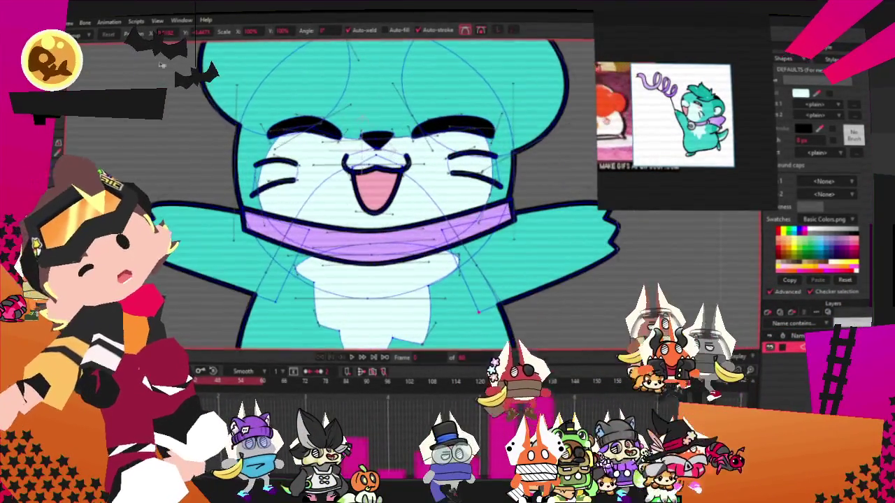
scroll(392, 188, down, 4)
scroll(319, 178, down, 2)
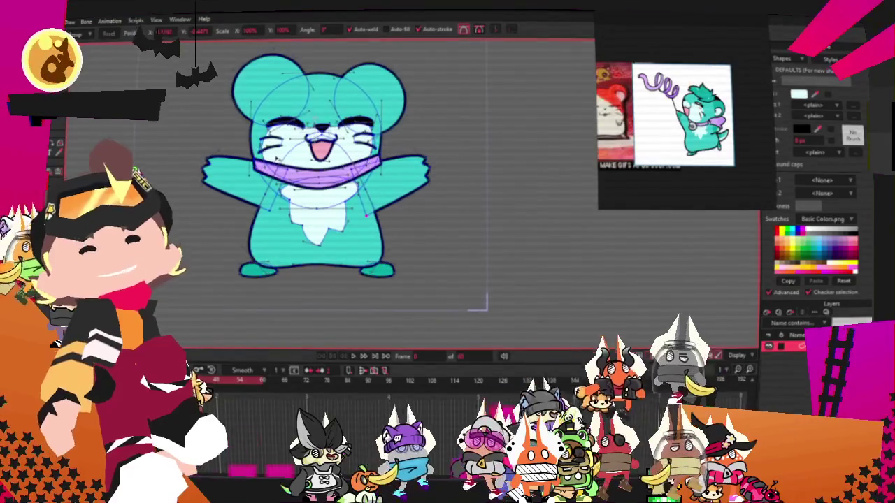
scroll(322, 279, up, 3)
key(g)
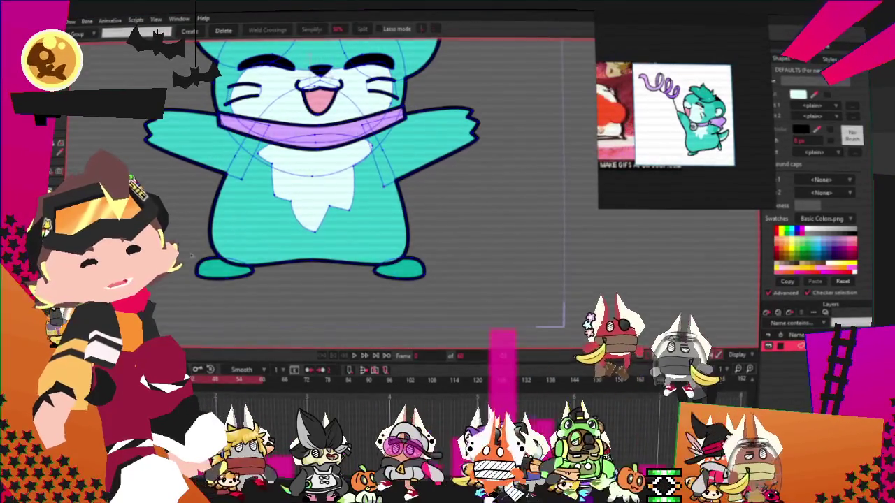
drag(179, 242, 500, 347)
key(t)
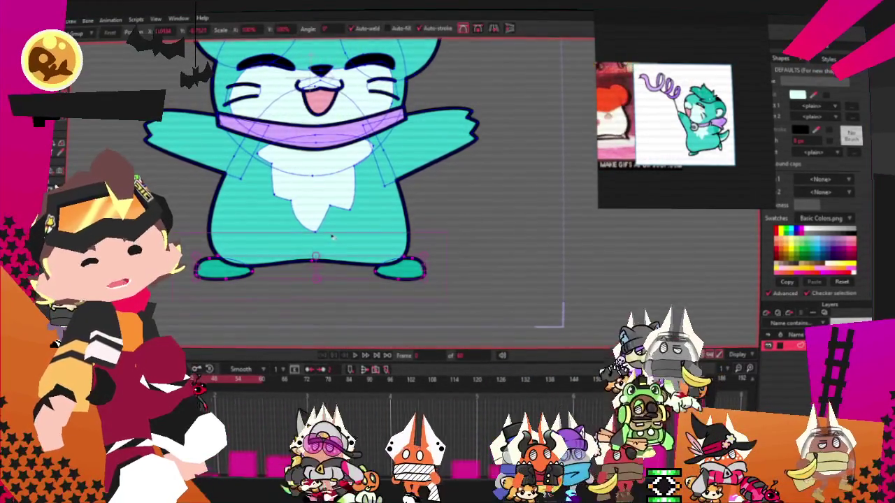
drag(367, 271, 355, 301)
key(space)
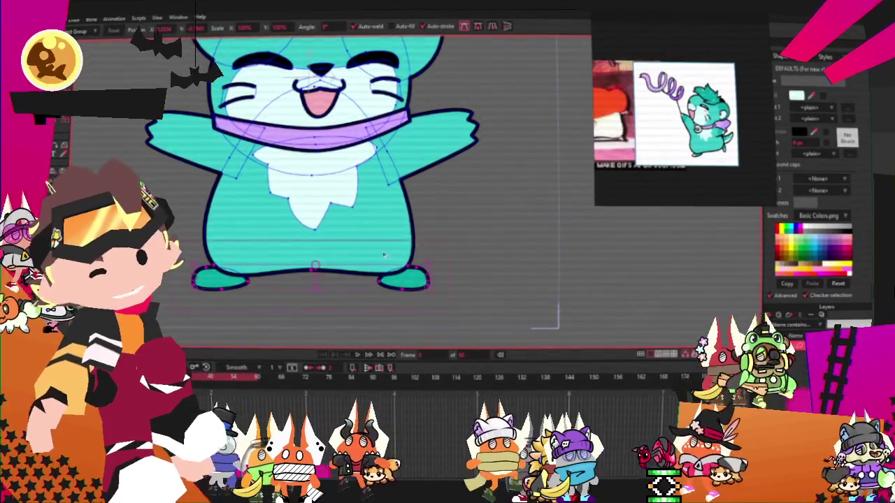
Clear the point selection and cycle through the add-point, select-points and curve-smoothness tools
scroll(405, 280, down, 3)
scroll(438, 250, up, 2)
scroll(438, 250, up, 2)
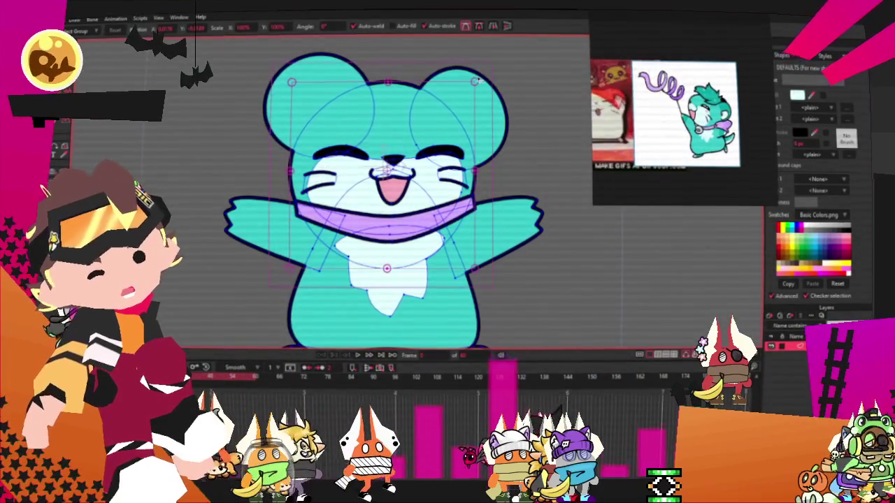
click(432, 122)
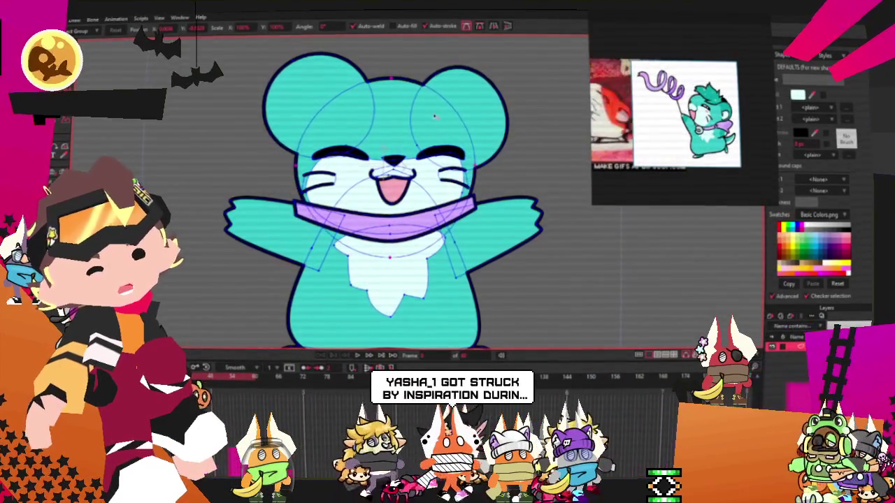
scroll(434, 120, down, 1)
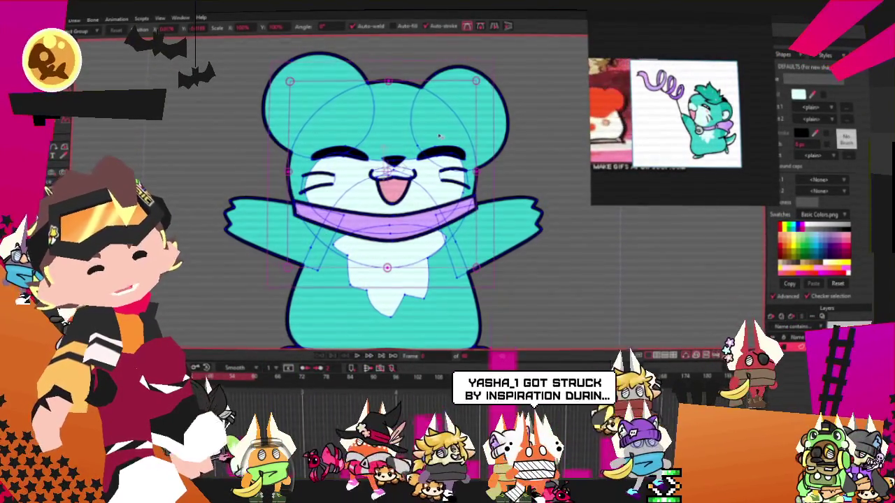
scroll(434, 133, down, 1)
scroll(457, 184, up, 2)
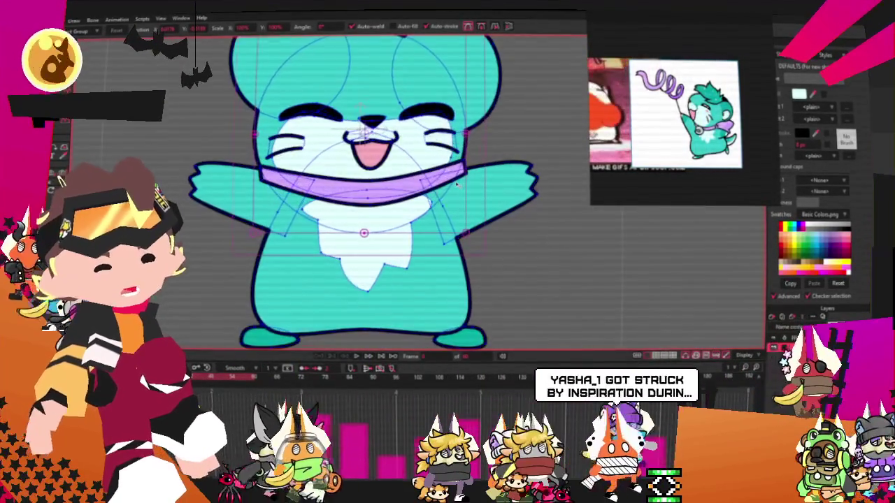
key(a)
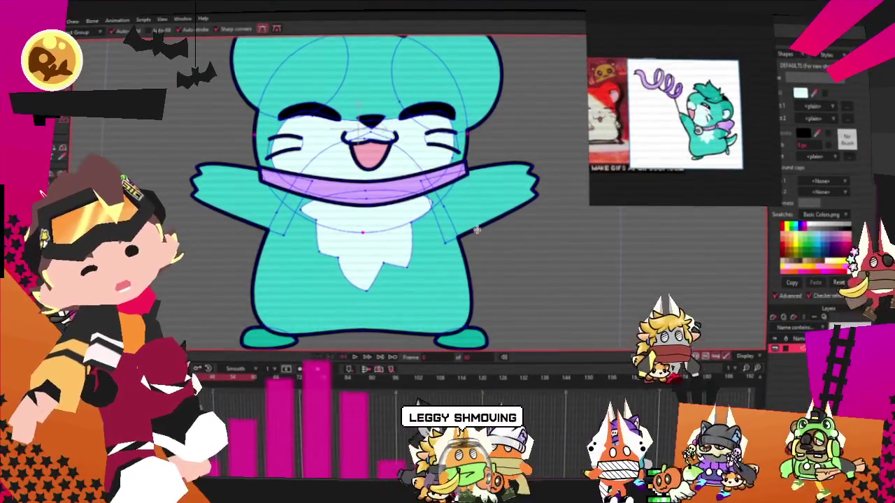
key(a)
scroll(447, 217, up, 1)
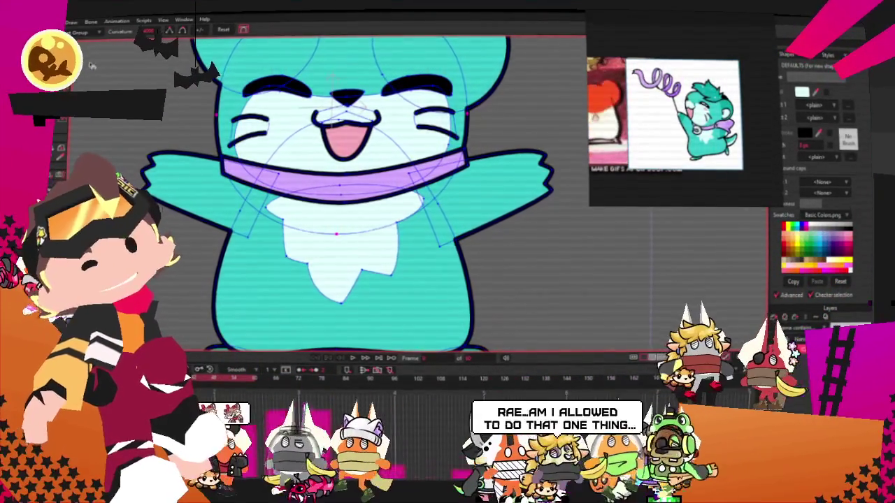
key(g)
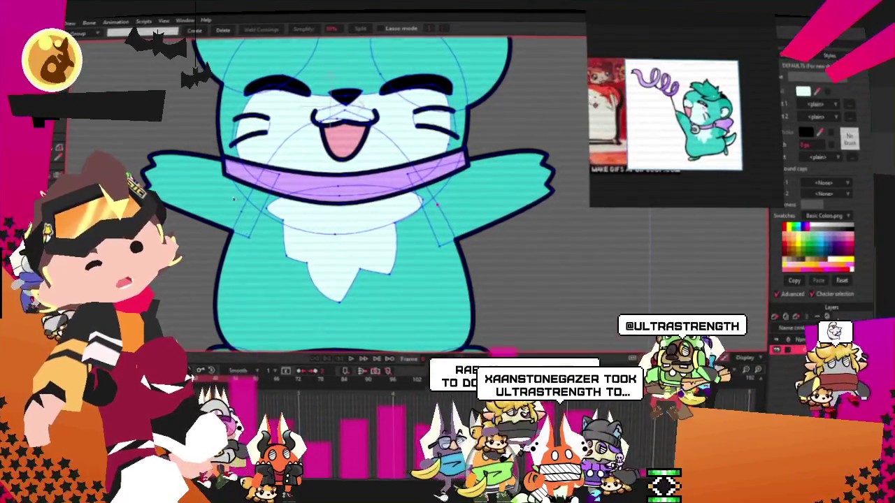
key(c)
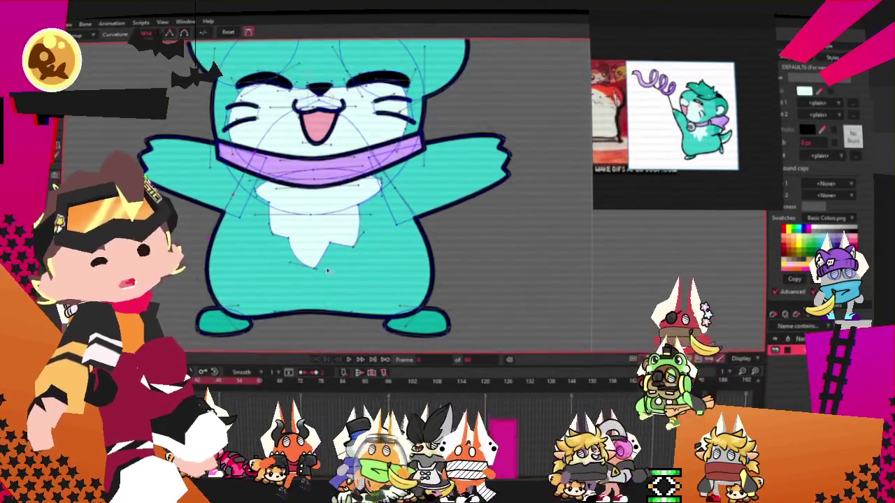
Stretch the right foot outward to the right and the left foot further left
scroll(480, 299, up, 3)
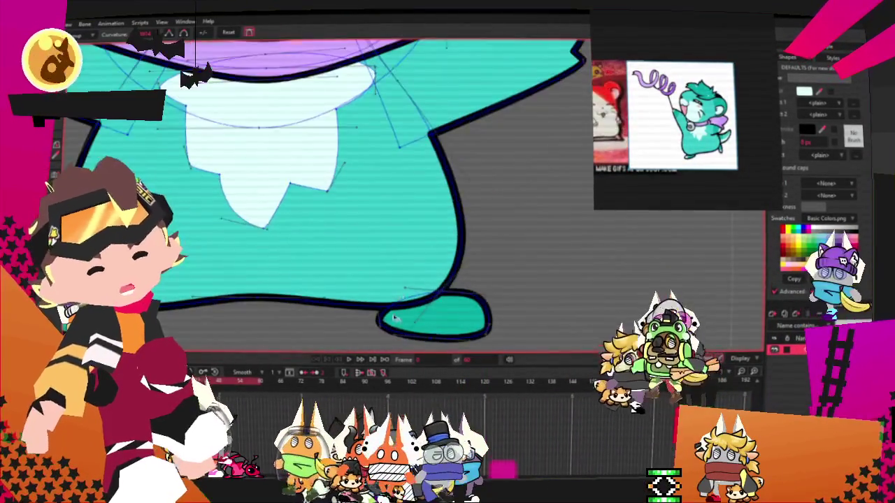
click(480, 299)
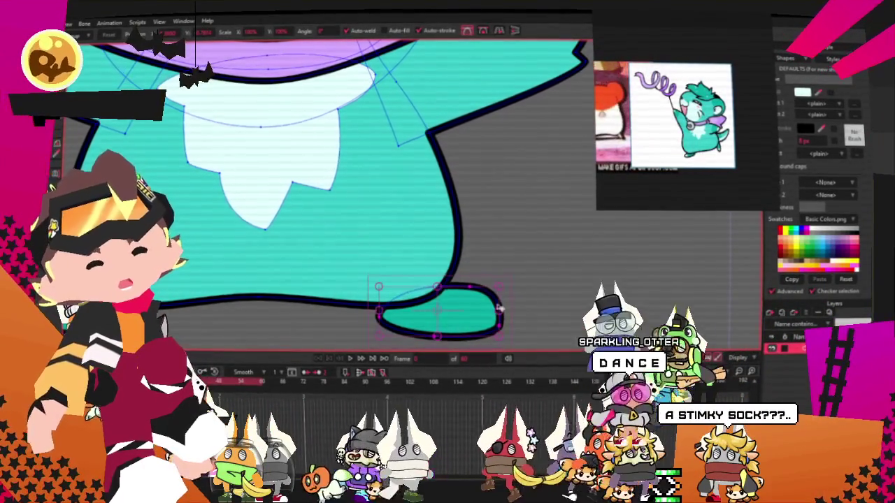
drag(498, 308, 475, 314)
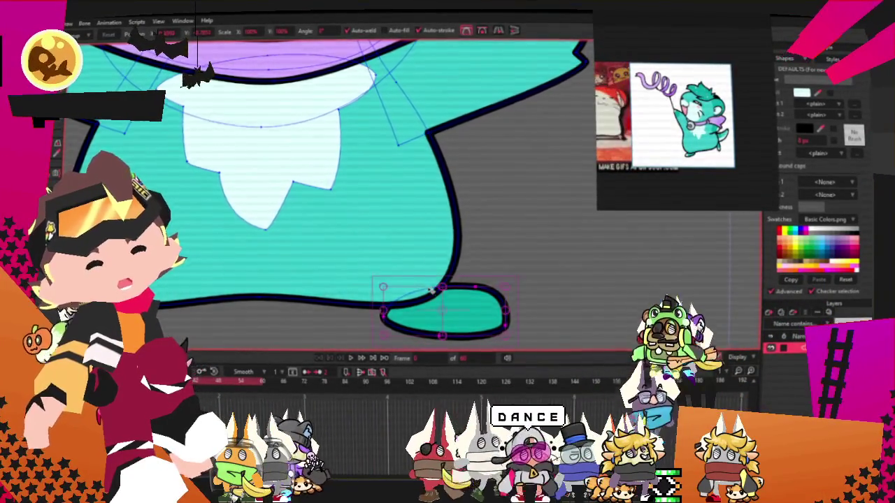
scroll(226, 278, down, 2)
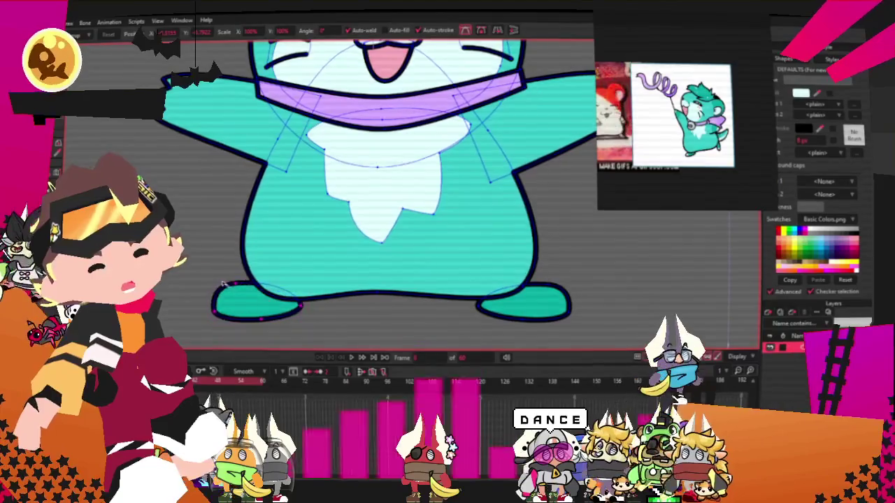
drag(248, 306, 225, 280)
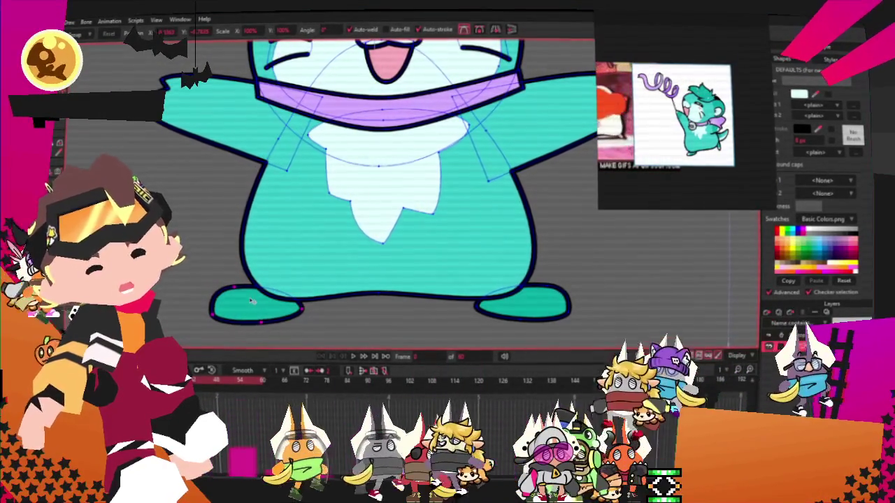
Draw a white rectangle over the left foot's tip, confined to that foot
key(r)
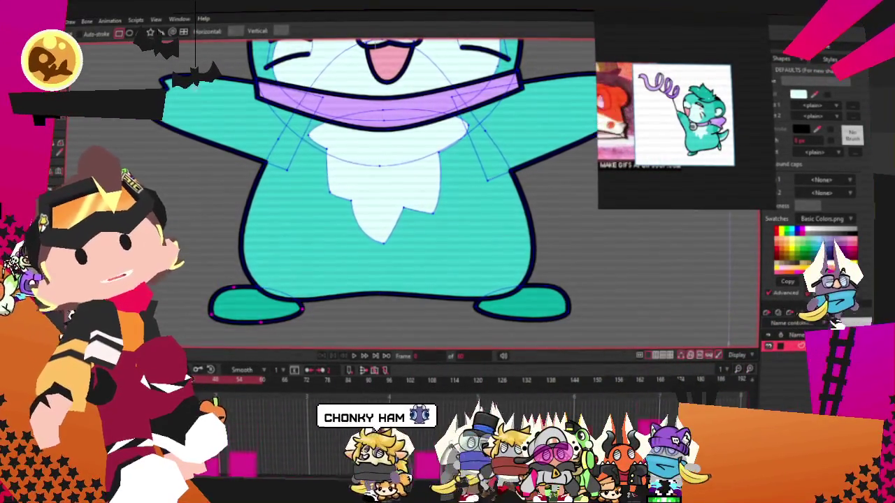
scroll(280, 209, down, 1)
scroll(280, 245, up, 2)
drag(202, 235, 279, 321)
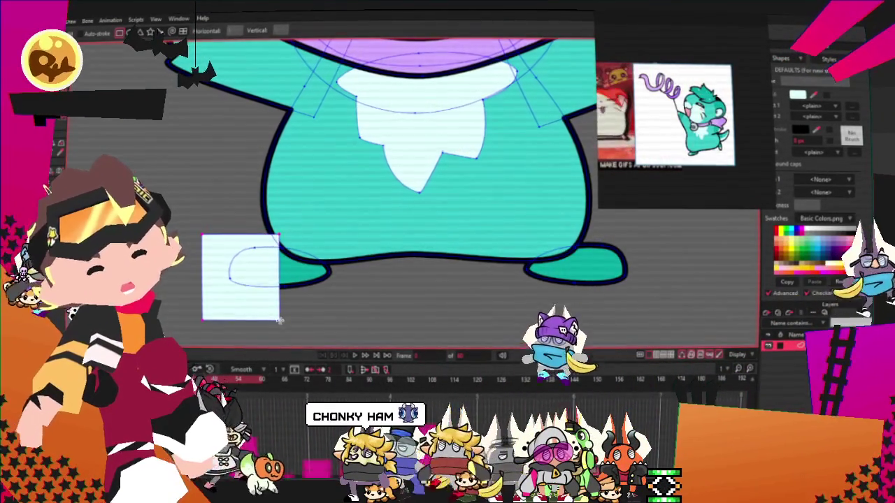
click(344, 28)
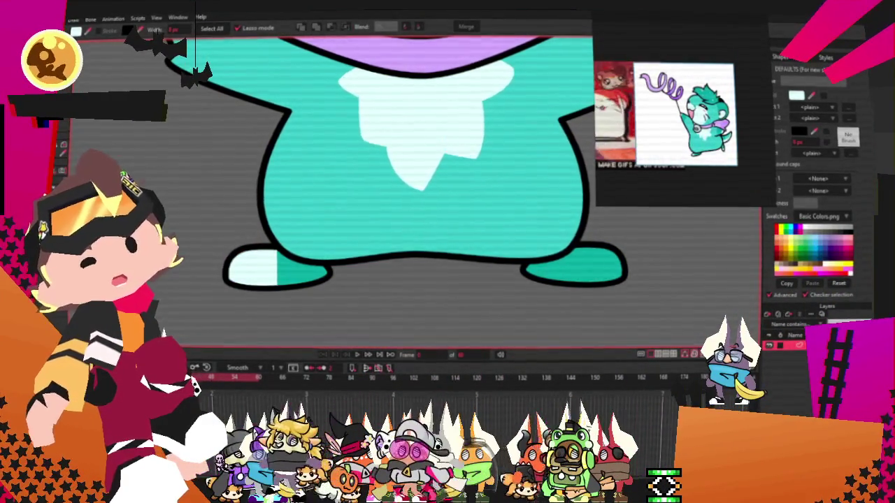
scroll(312, 238, up, 2)
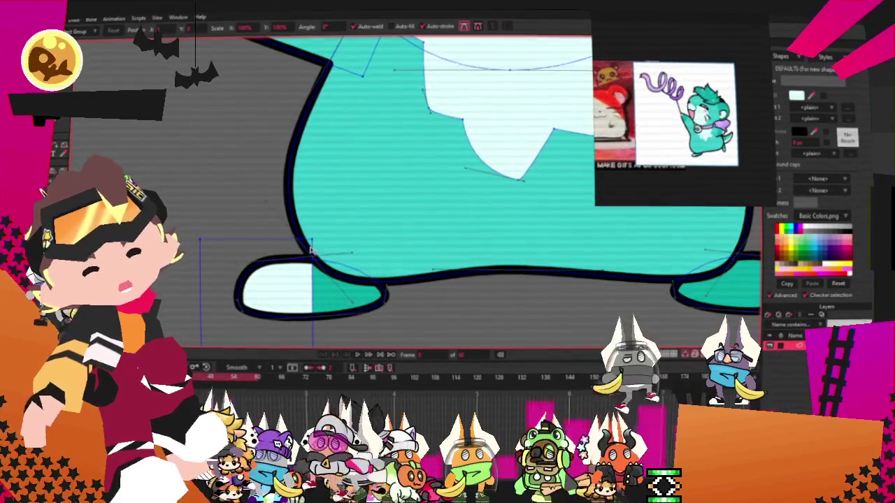